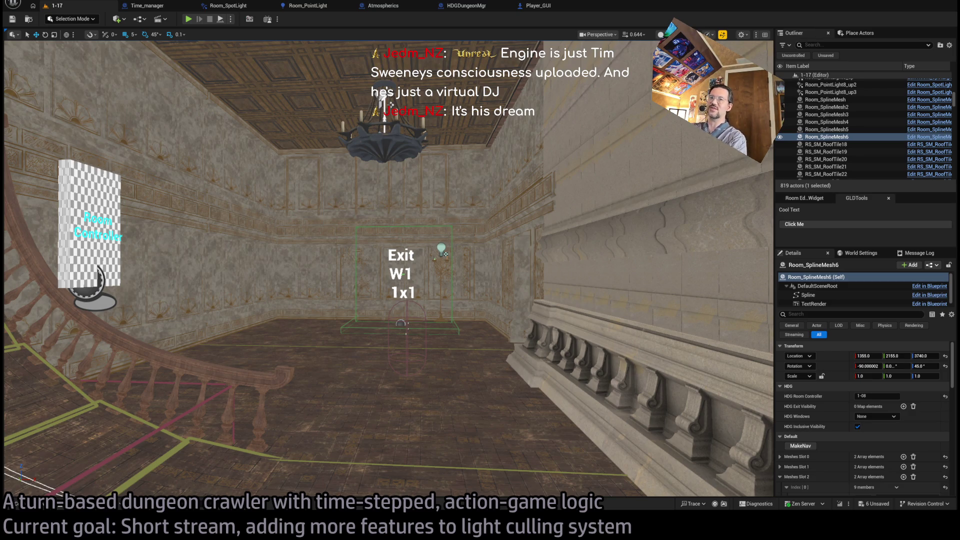
Step: Bring the browser with Twitch's Following page in front of the Unreal dungeon level
{"action": "key", "text": "alt+Tab"}
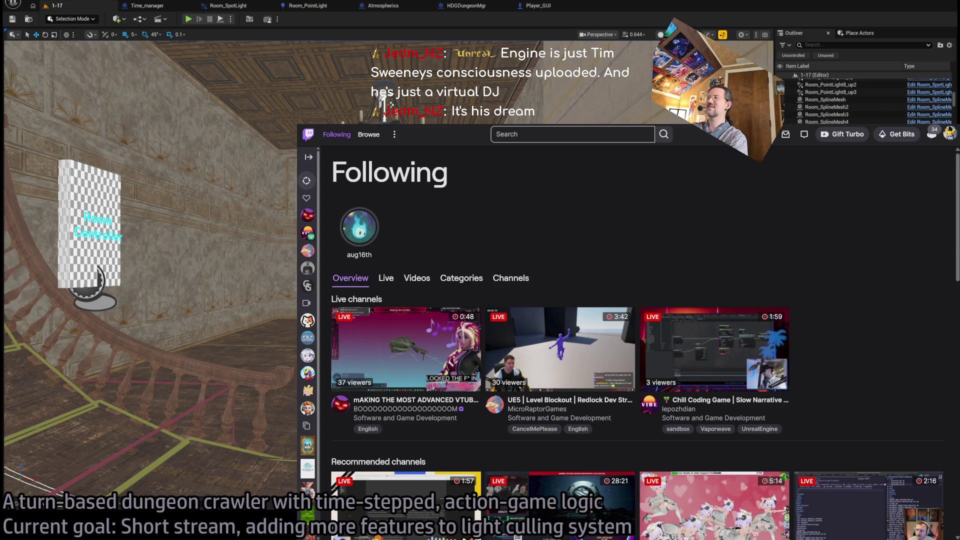
Step: Scroll through the followed Twitch channels, then hide the browser to reveal the Unreal level
{"action": "scroll", "coordinate": [603, 224], "scroll_direction": "down", "scroll_amount": 3}
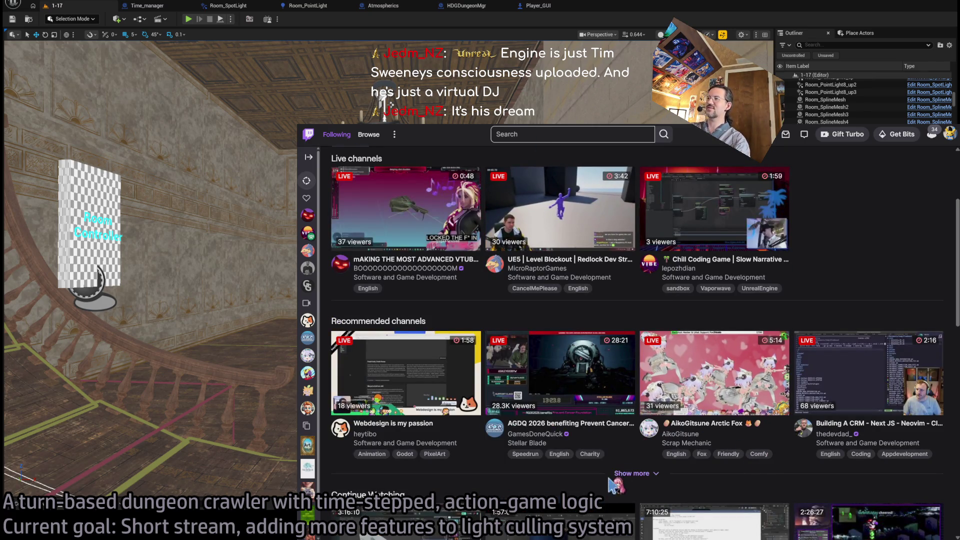
{"action": "scroll", "coordinate": [795, 289], "scroll_direction": "up", "scroll_amount": 3}
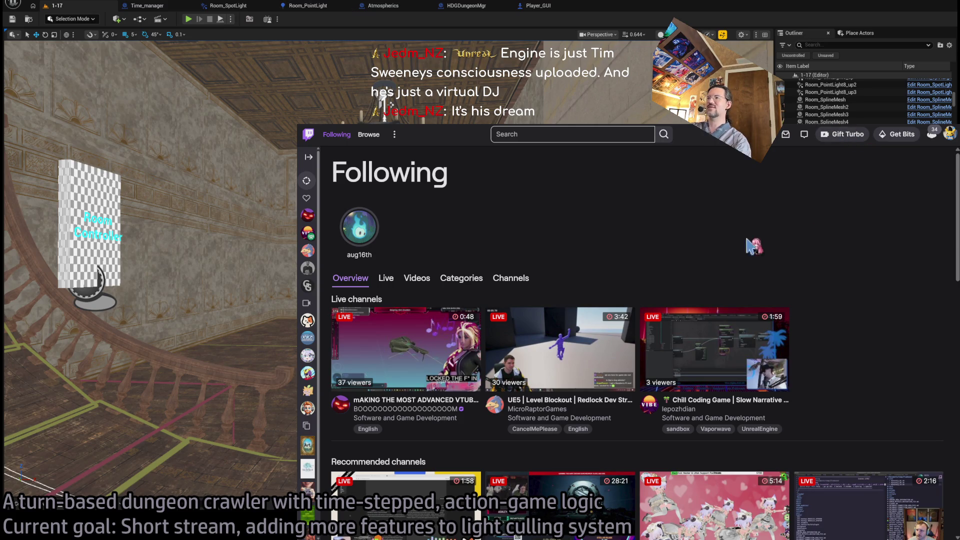
{"action": "key", "text": "alt+Tab"}
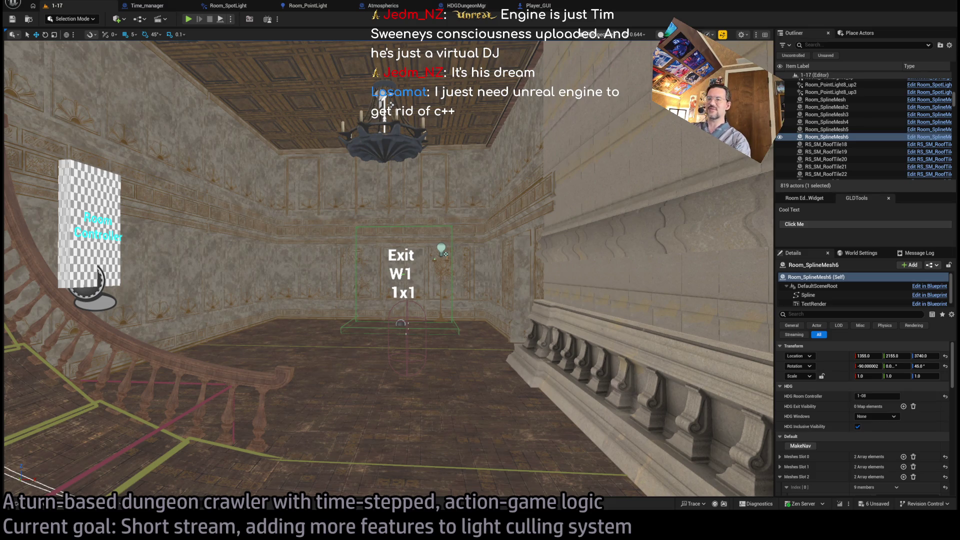
Step: Save all level changes, then fly the camera around the room and back to the Exit W1 marker
{"action": "key", "text": "alt+Tab"}
{"action": "key", "text": "alt+Tab"}
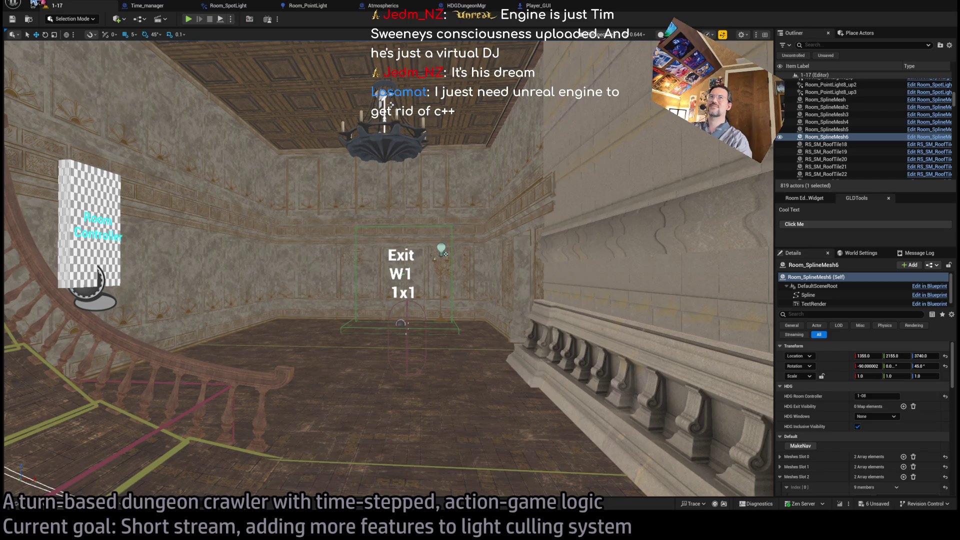
{"action": "key", "text": "ctrl+s"}
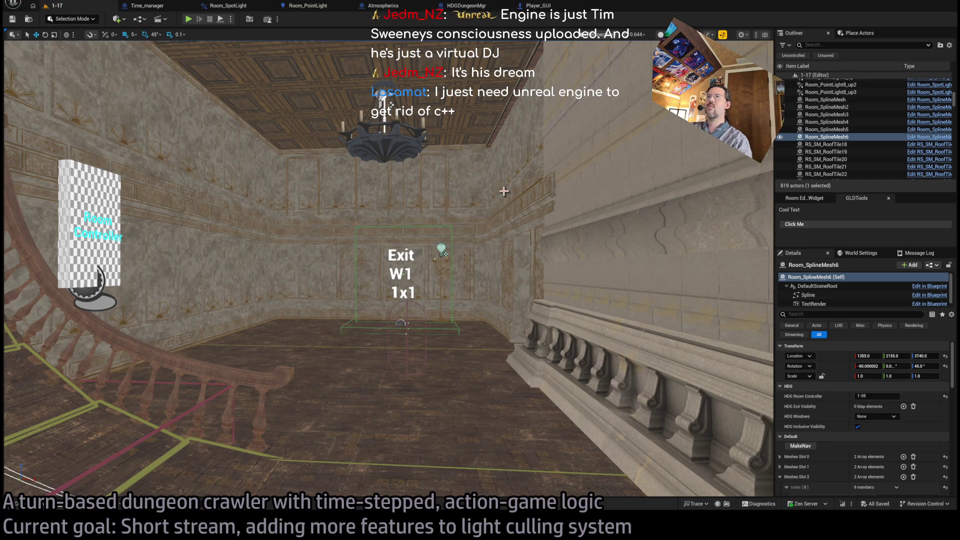
{"action": "left_click_drag", "start_coordinate": [504, 191], "coordinate": [504, 191]}
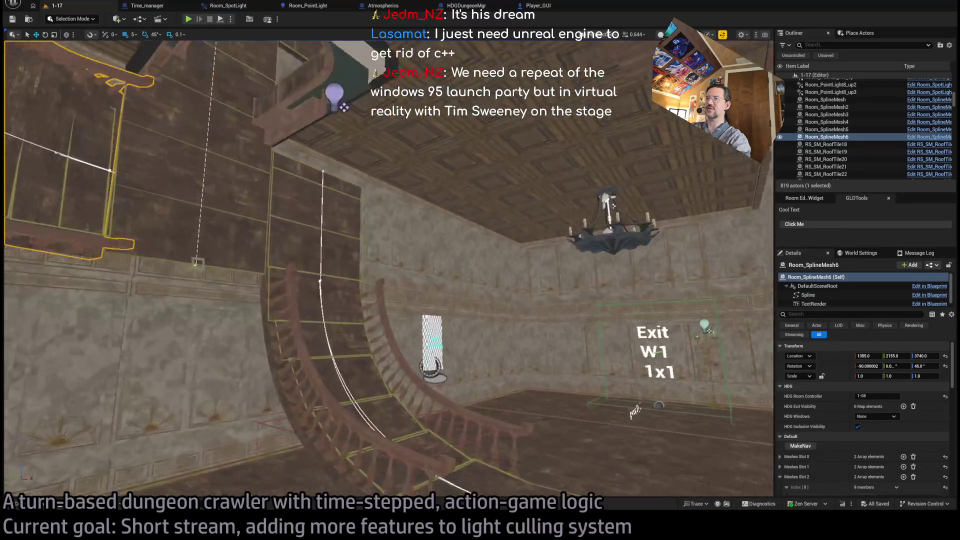
{"action": "key", "text": "f"}
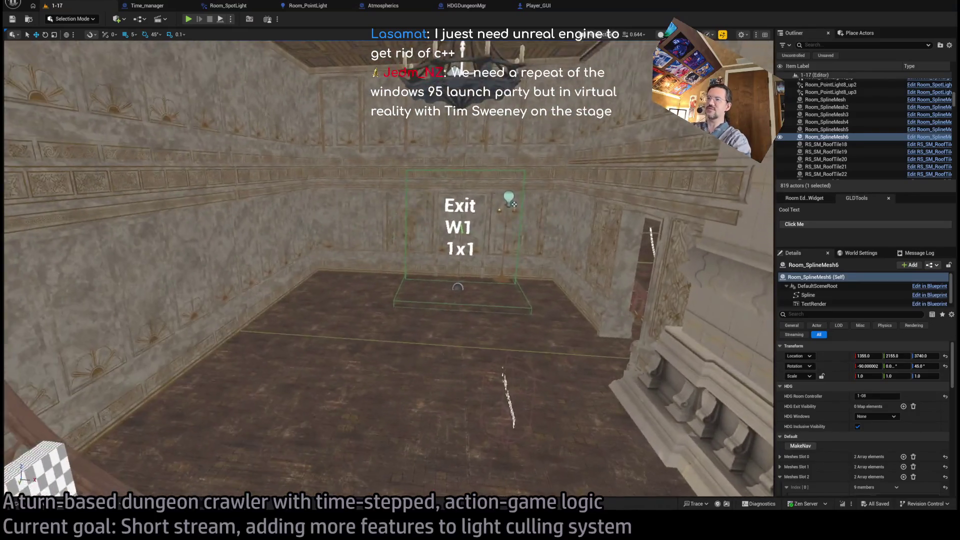
{"action": "mouse_move", "coordinate": [334, 240]}
{"action": "left_mouse_down"}
{"action": "mouse_move", "coordinate": [280, 251]}
{"action": "mouse_move", "coordinate": [335, 240]}
{"action": "left_mouse_up"}
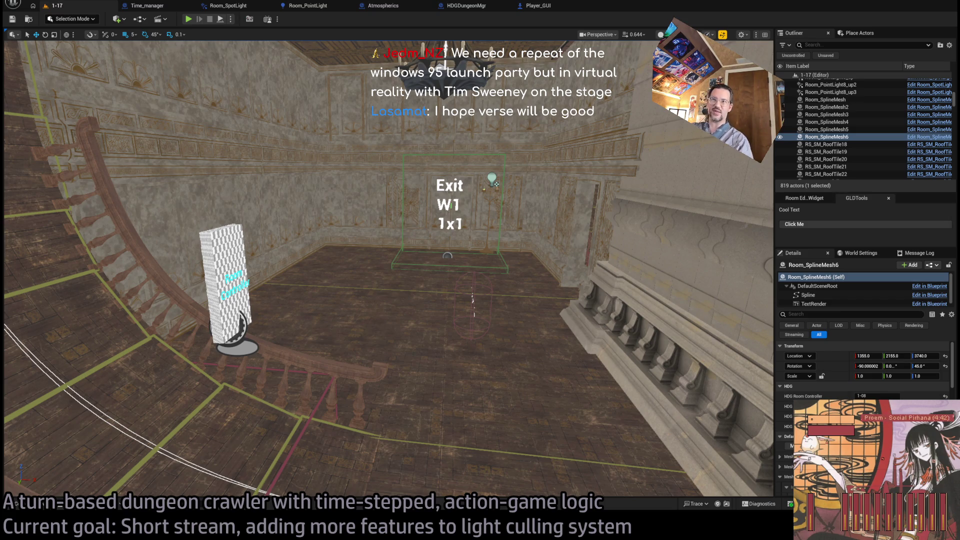
Step: Inspect the Room_PointLight blueprint's construction script, selecting its SET nodes
{"action": "left_click_drag", "start_coordinate": [189, 44], "coordinate": [189, 44]}
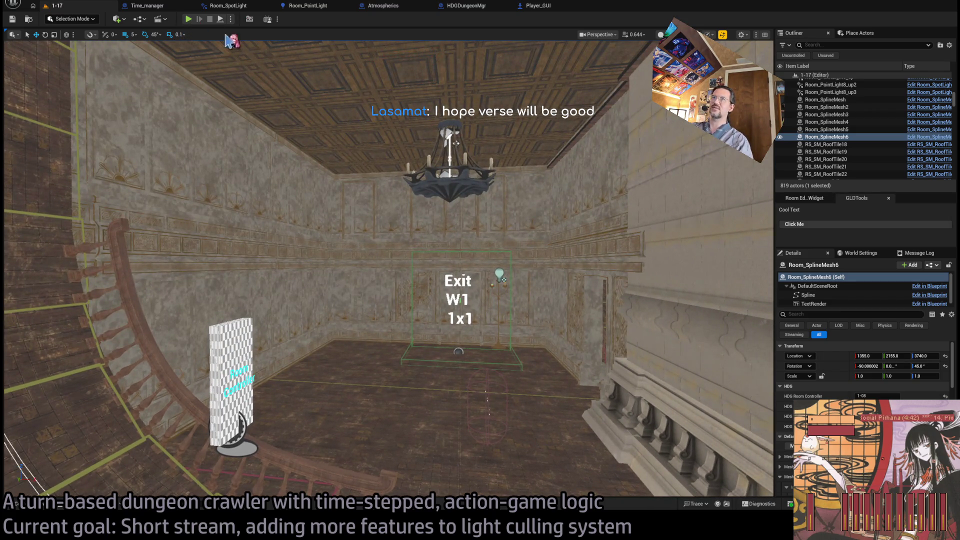
{"action": "left_click", "coordinate": [308, 5]}
{"action": "left_click_drag", "start_coordinate": [641, 154], "coordinate": [525, 265]}
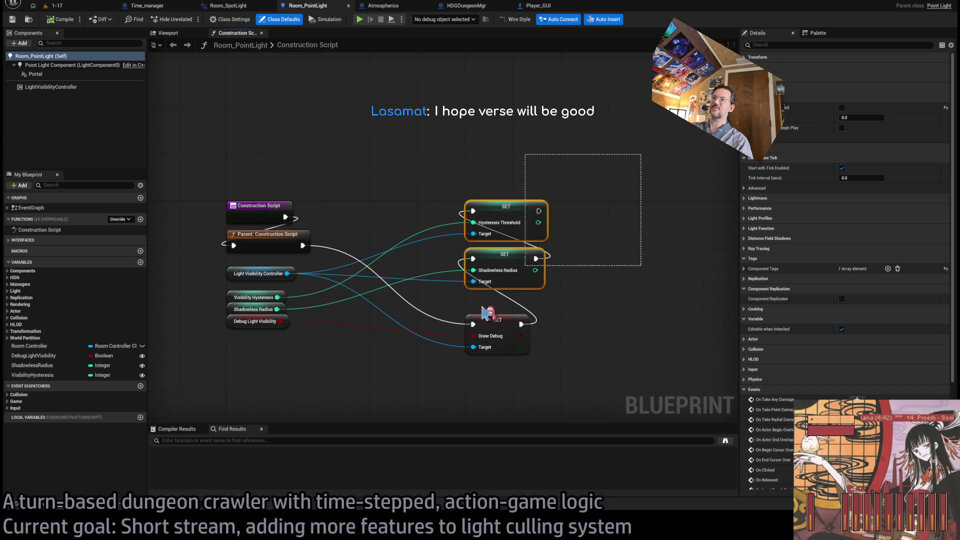
{"action": "left_click_drag", "start_coordinate": [484, 313], "coordinate": [279, 343]}
Step: Play-test level 1-17, queuing two forward moves and running them, then stop the session
{"action": "left_click", "coordinate": [55, 6]}
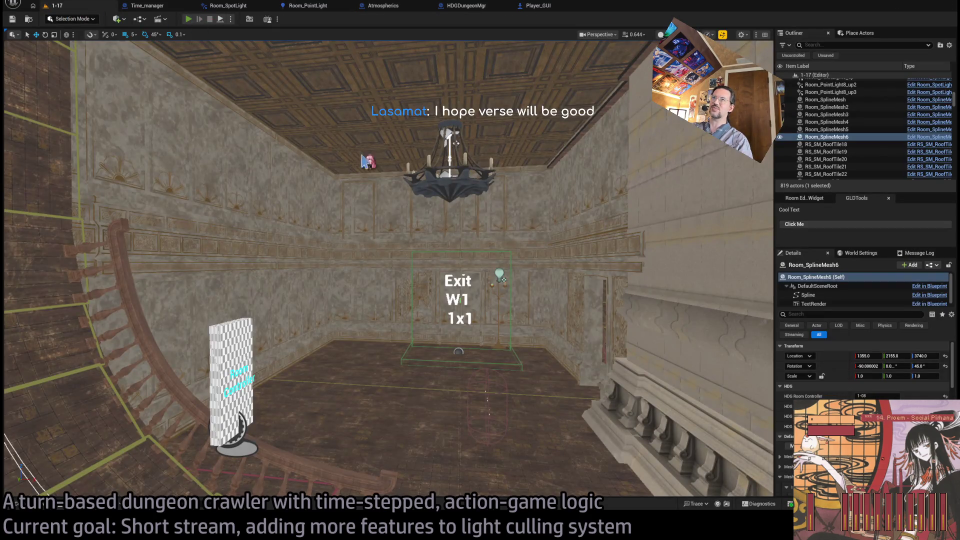
{"action": "key", "text": "alt+p"}
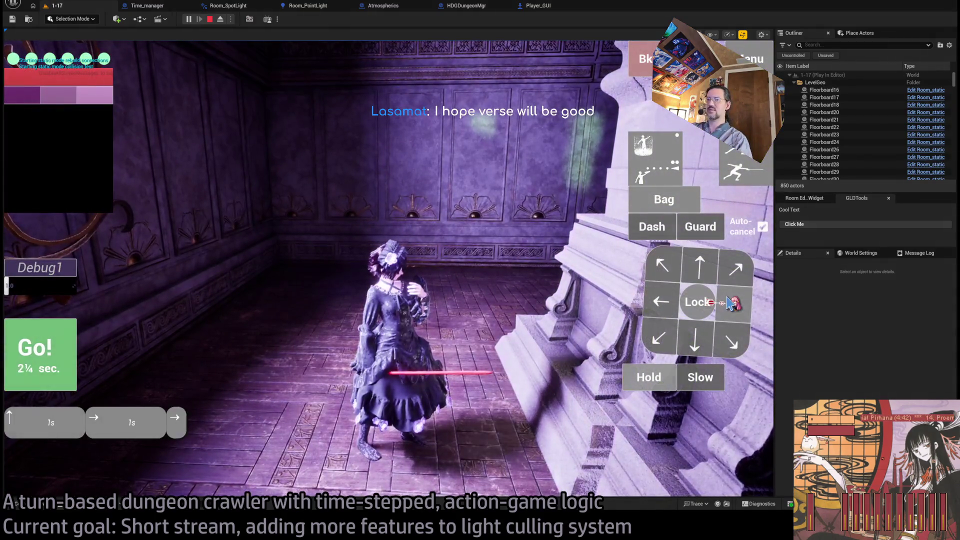
{"action": "left_click", "coordinate": [731, 302]}
{"action": "left_click", "coordinate": [731, 302]}
{"action": "left_click", "coordinate": [38, 361]}
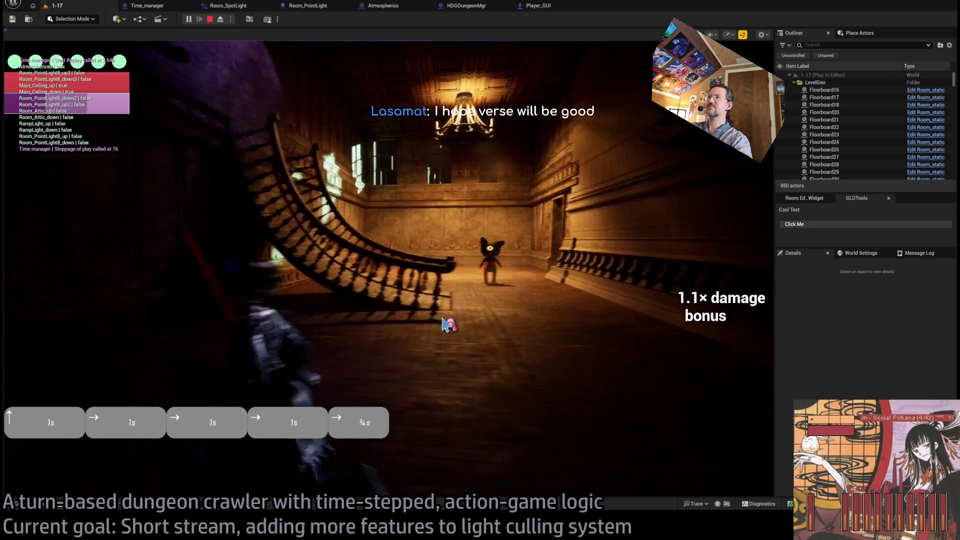
{"action": "key", "text": "Escape"}
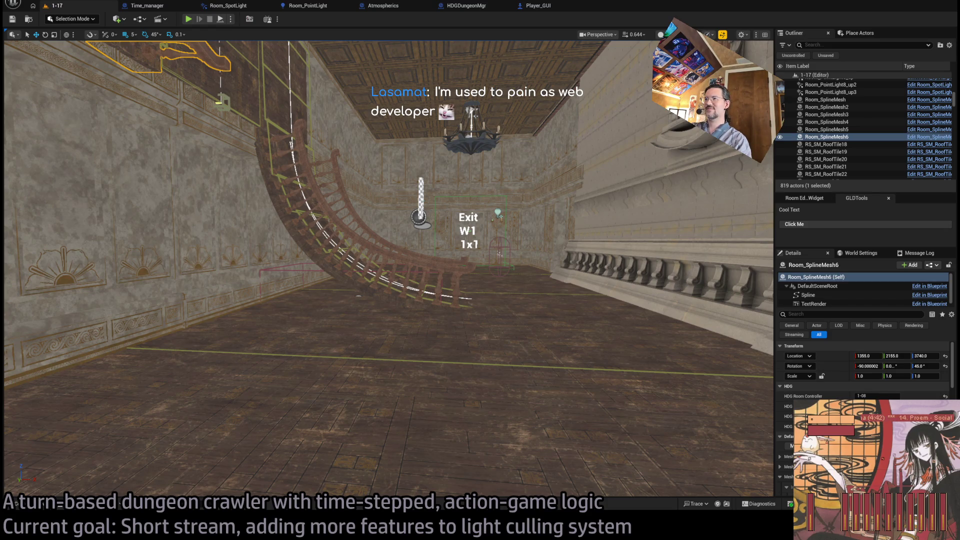
{"action": "key", "text": "alt+Tab"}
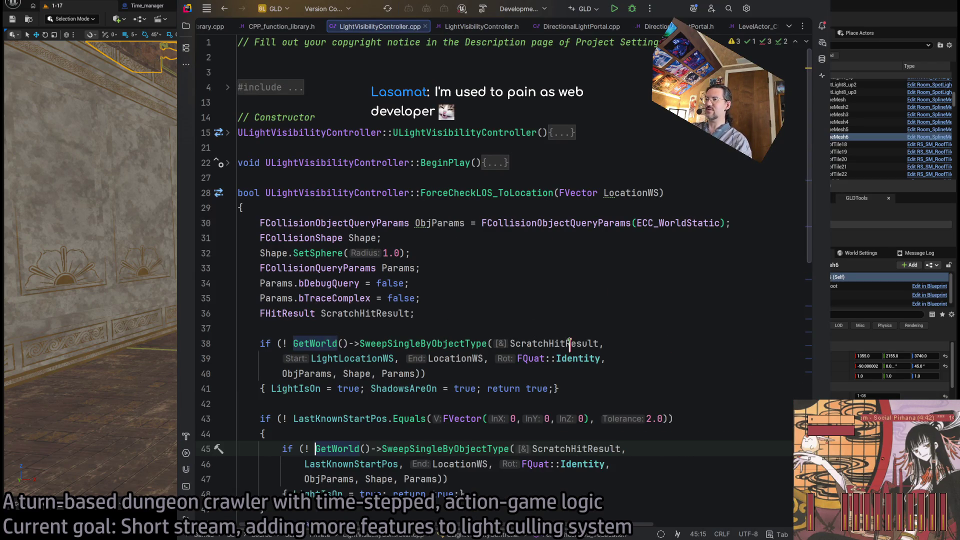
{"action": "left_click", "coordinate": [524, 356]}
{"action": "scroll", "coordinate": [525, 354], "scroll_direction": "down", "scroll_amount": 2}
{"action": "scroll", "coordinate": [525, 354], "scroll_direction": "up", "scroll_amount": 2}
{"action": "scroll", "coordinate": [524, 356], "scroll_direction": "down", "scroll_amount": 2}
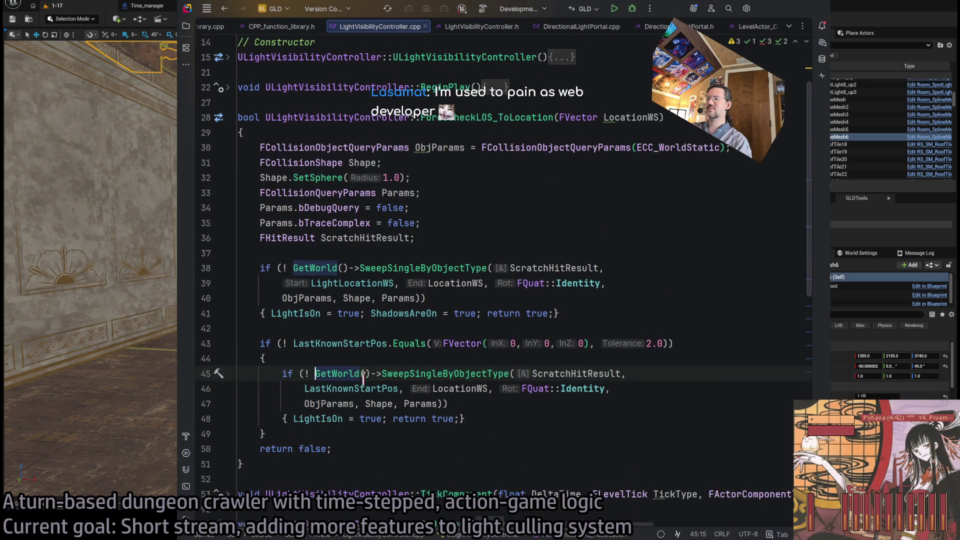
{"action": "key", "text": "ctrl+w"}
{"action": "key", "text": "ctrl+w"}
{"action": "key", "text": "ctrl+w"}
{"action": "key", "text": "Escape"}
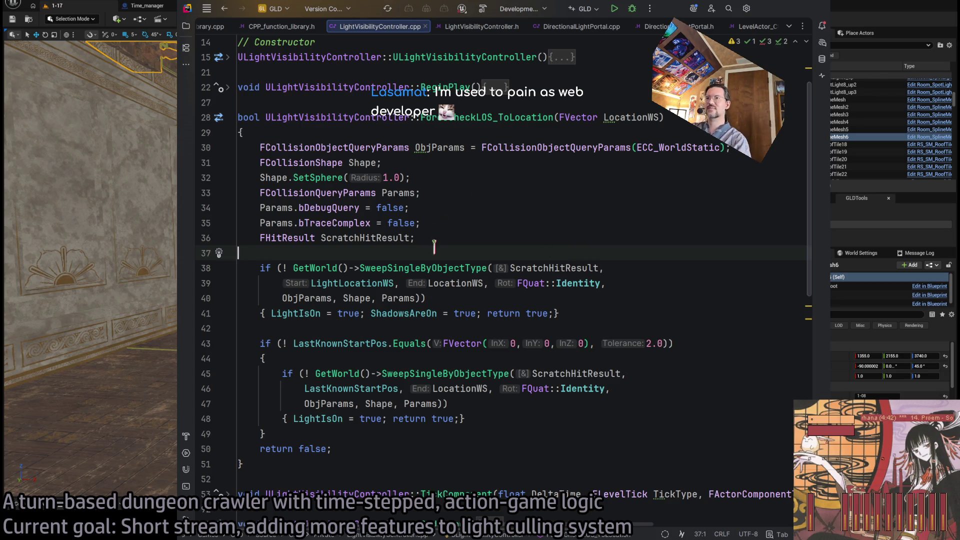
{"action": "left_click", "coordinate": [775, 10]}
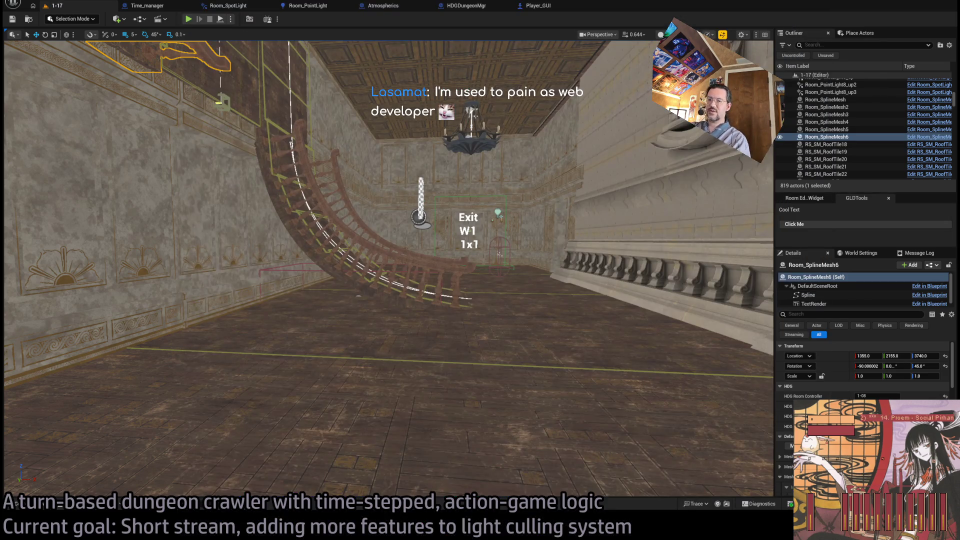
Step: Glance at Twitch, the Player_GUI event graph and Rider before returning to level 1-17
{"action": "key", "text": "alt+Tab"}
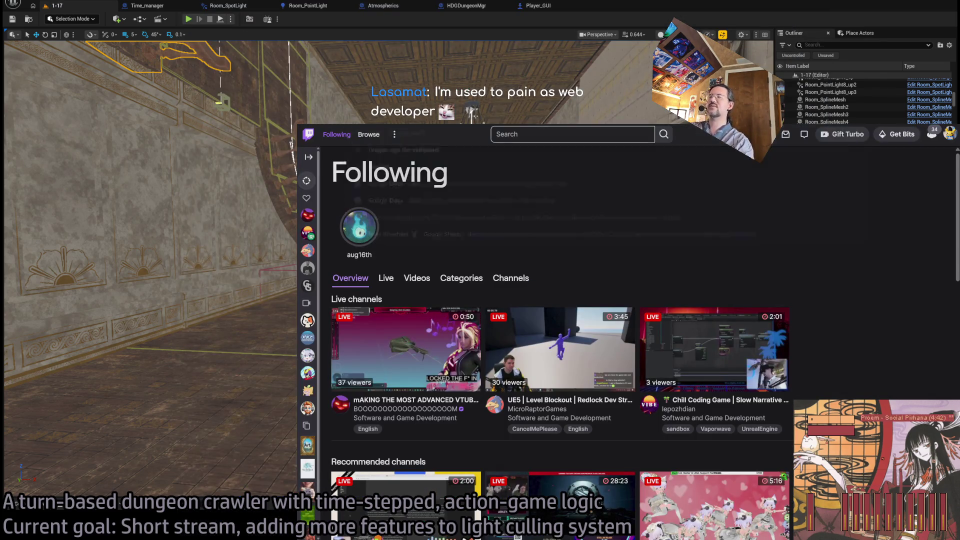
{"action": "key", "text": "alt+Tab"}
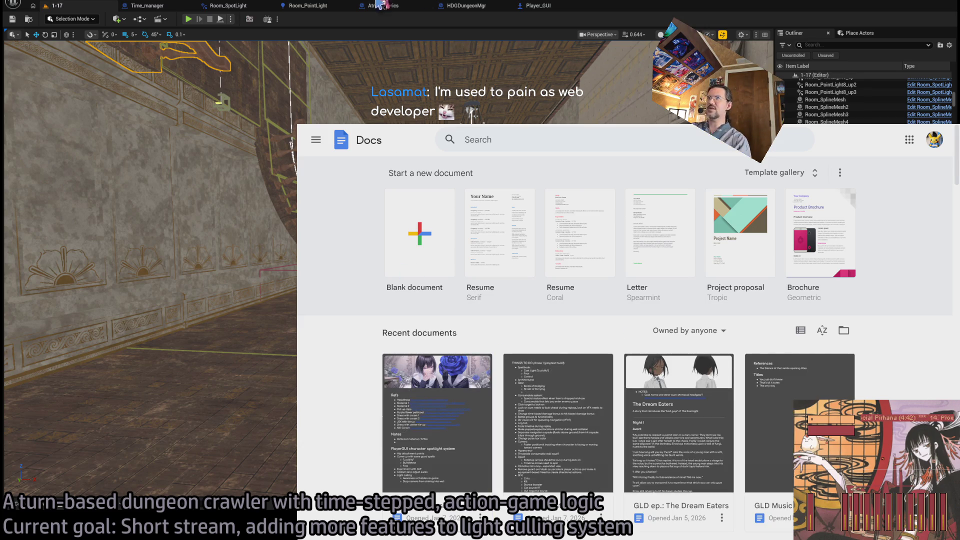
{"action": "left_click", "coordinate": [538, 5]}
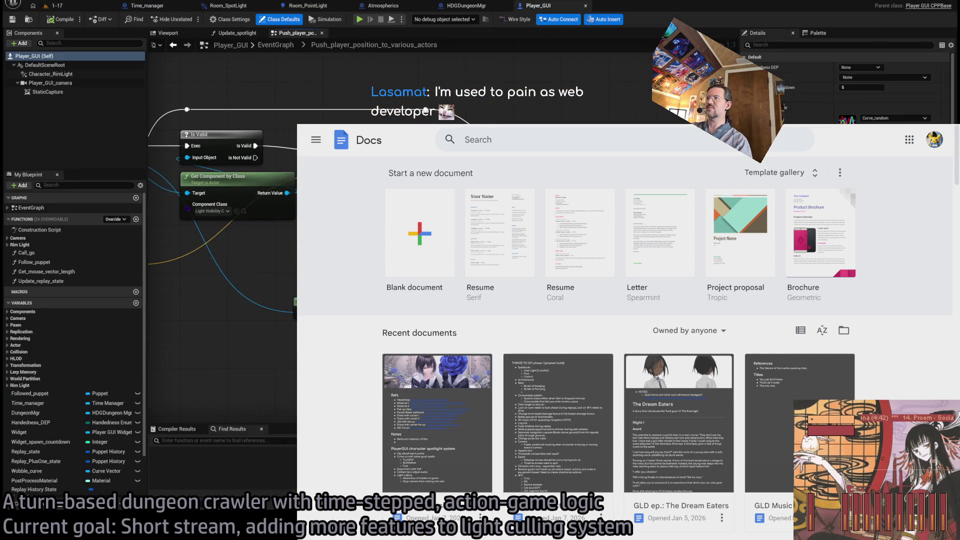
{"action": "mouse_move", "coordinate": [225, 250]}
{"action": "left_mouse_down"}
{"action": "mouse_move", "coordinate": [270, 250]}
{"action": "mouse_move", "coordinate": [285, 207]}
{"action": "left_mouse_up"}
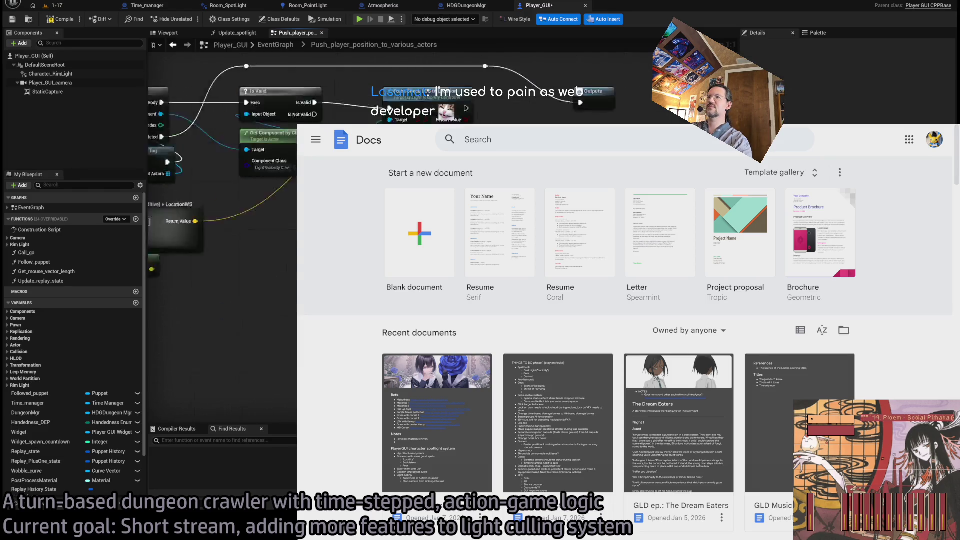
{"action": "left_click", "coordinate": [55, 6]}
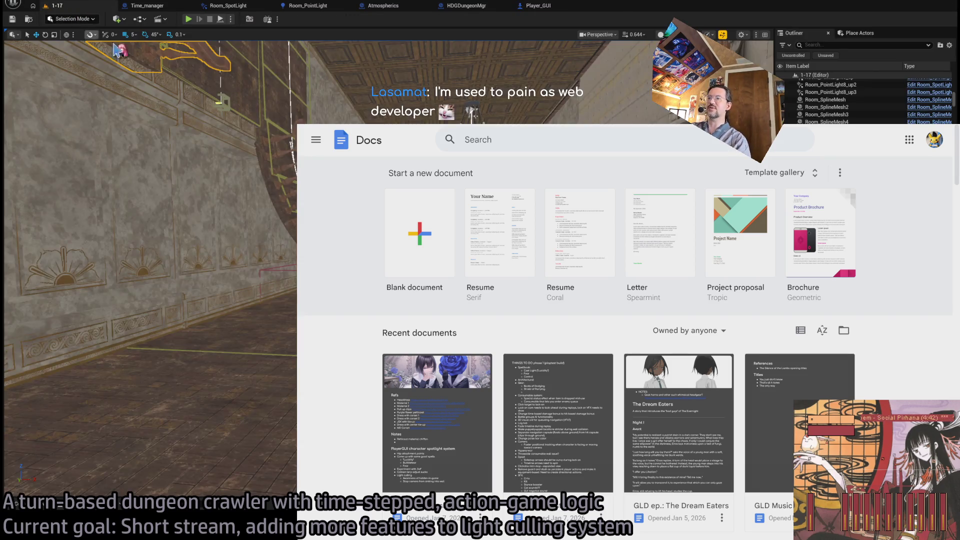
{"action": "key", "text": "alt+Tab"}
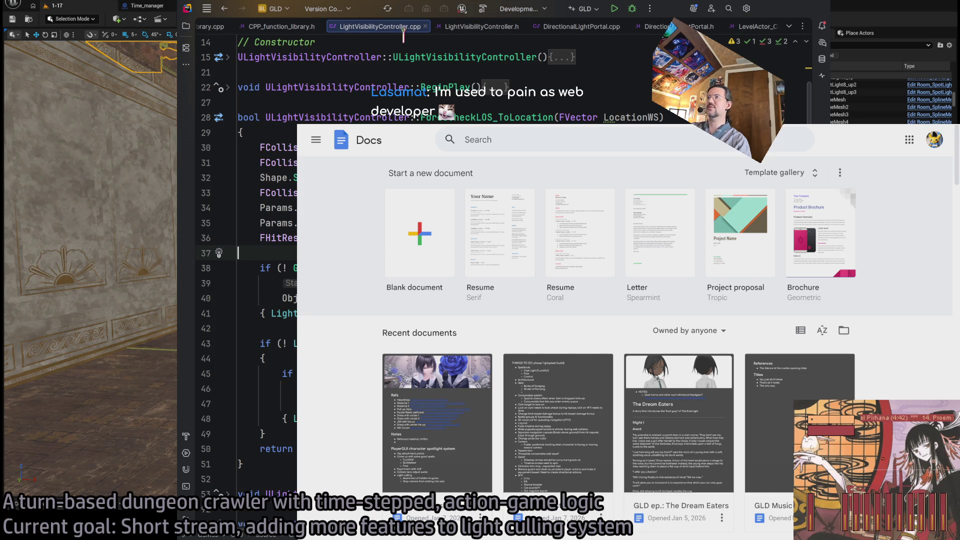
{"action": "key", "text": "alt+Tab"}
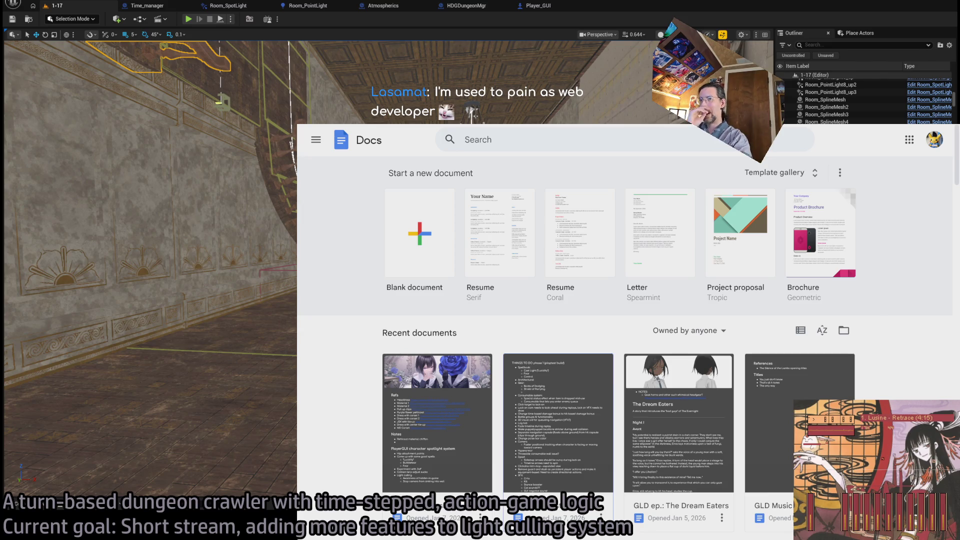
Step: Open the GLD: MetaDusk document from the Google Docs home page
{"action": "scroll", "coordinate": [368, 410], "scroll_direction": "down", "scroll_amount": 3}
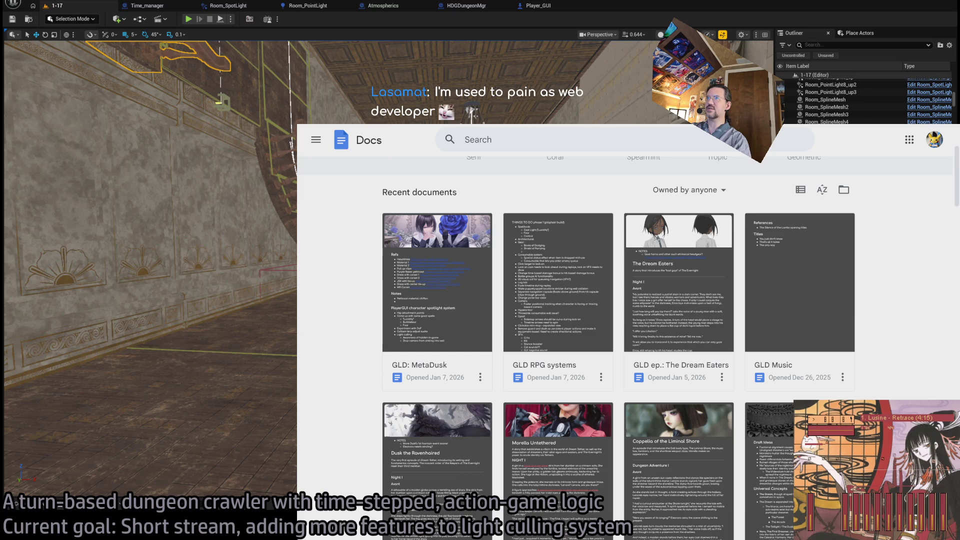
{"action": "left_click", "coordinate": [428, 247]}
{"action": "scroll", "coordinate": [398, 375], "scroll_direction": "down", "scroll_amount": 5}
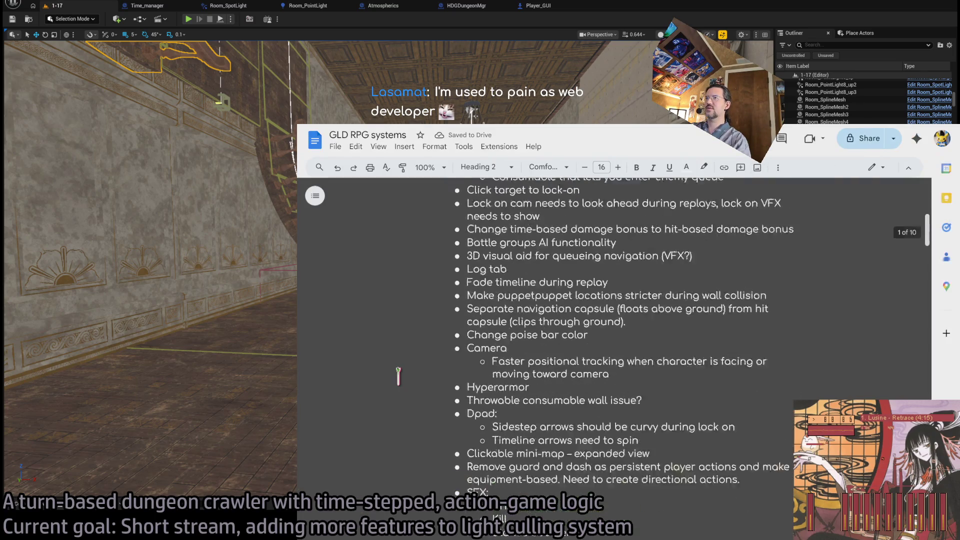
{"action": "scroll", "coordinate": [398, 376], "scroll_direction": "up", "scroll_amount": 2}
{"action": "key", "text": "ctrl+Tab"}
{"action": "scroll", "coordinate": [550, 367], "scroll_direction": "down", "scroll_amount": 6}
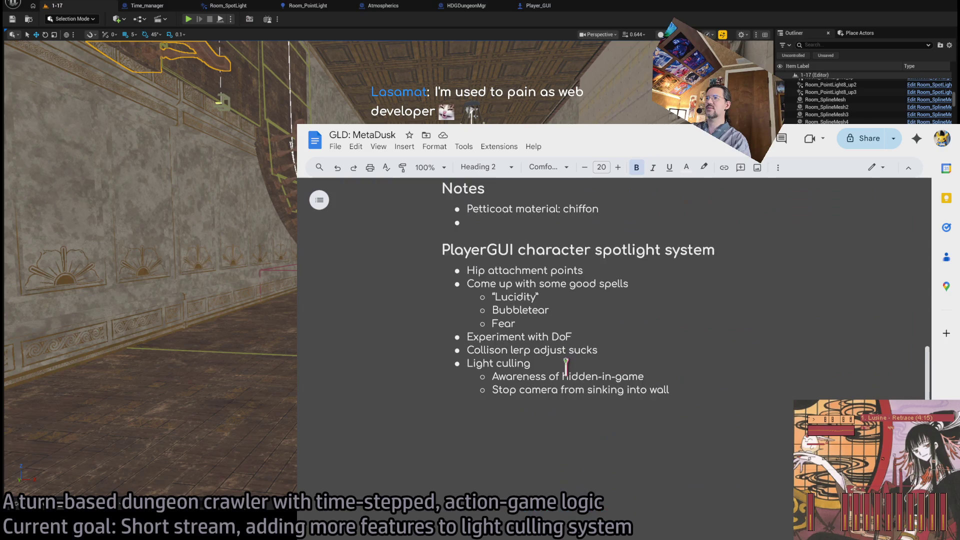
{"action": "scroll", "coordinate": [565, 362], "scroll_direction": "up", "scroll_amount": 4}
{"action": "scroll", "coordinate": [576, 350], "scroll_direction": "down", "scroll_amount": 3}
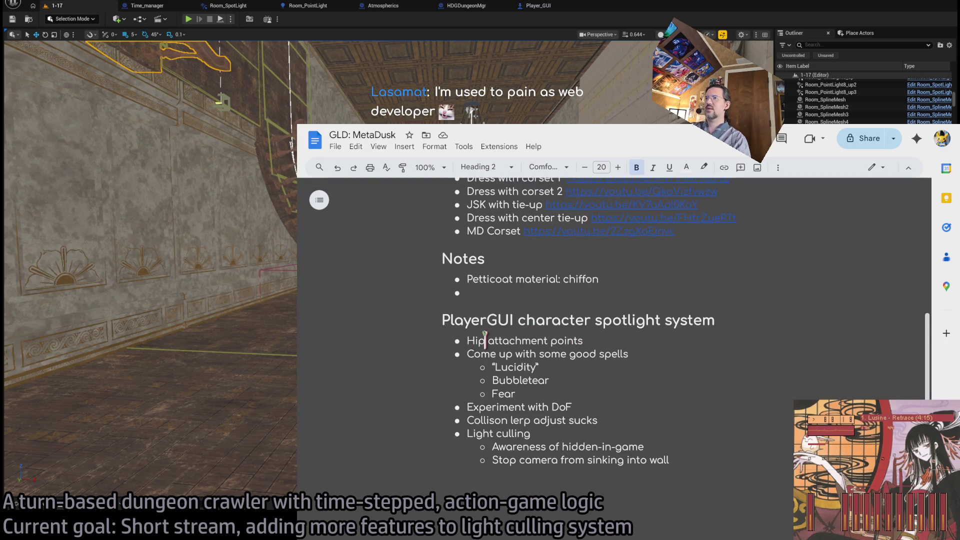
Step: Zoom the document to 125%, select the Hip attachment points line, and return to Unreal
{"action": "left_click", "coordinate": [429, 167]}
{"action": "left_click", "coordinate": [429, 282]}
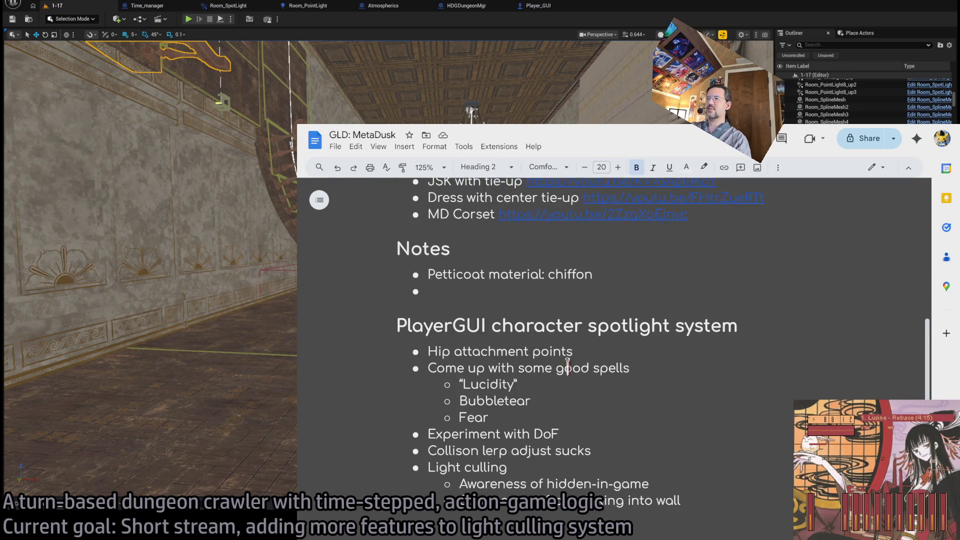
{"action": "scroll", "coordinate": [625, 361], "scroll_direction": "down", "scroll_amount": 2}
{"action": "scroll", "coordinate": [625, 361], "scroll_direction": "up", "scroll_amount": 2}
{"action": "triple_click", "coordinate": [436, 352]}
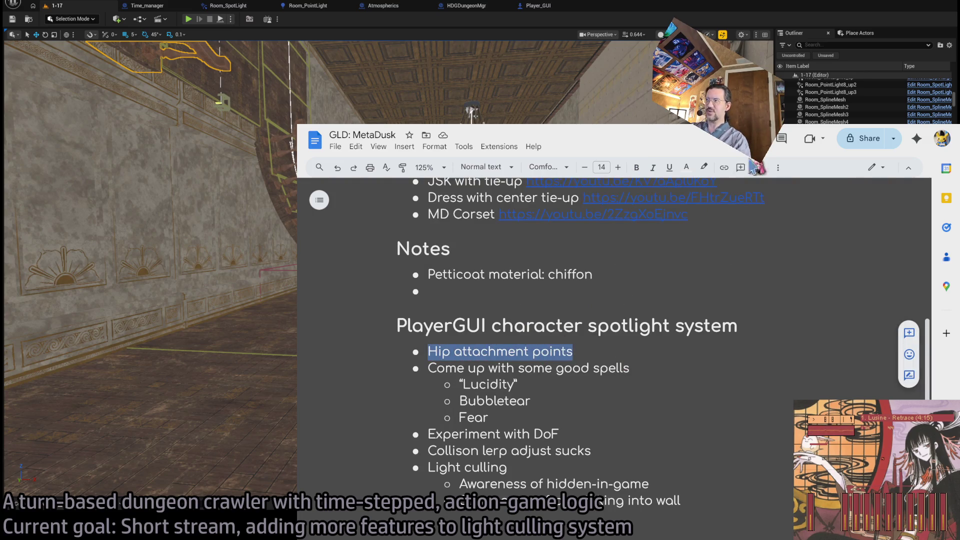
{"action": "key", "text": "alt+Tab"}
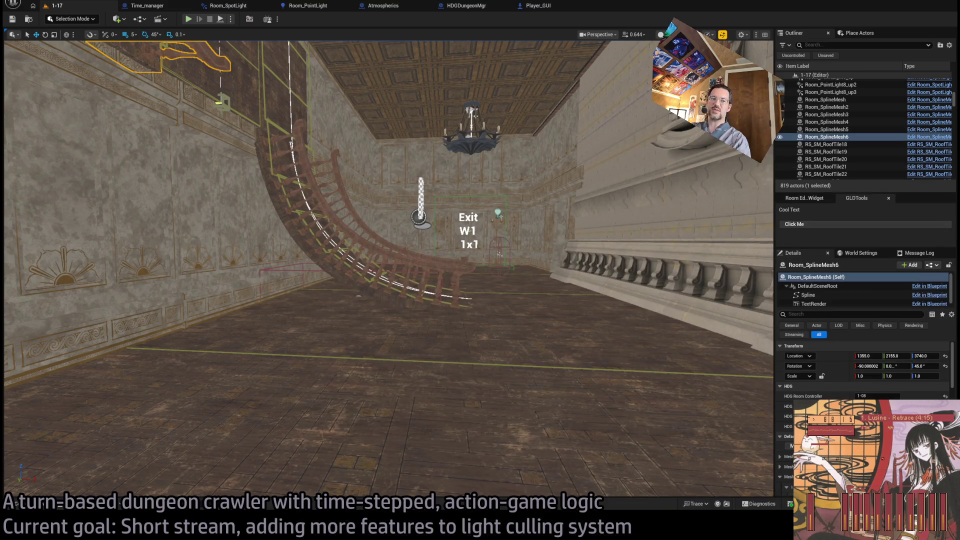
{"action": "key", "text": "alt+p"}
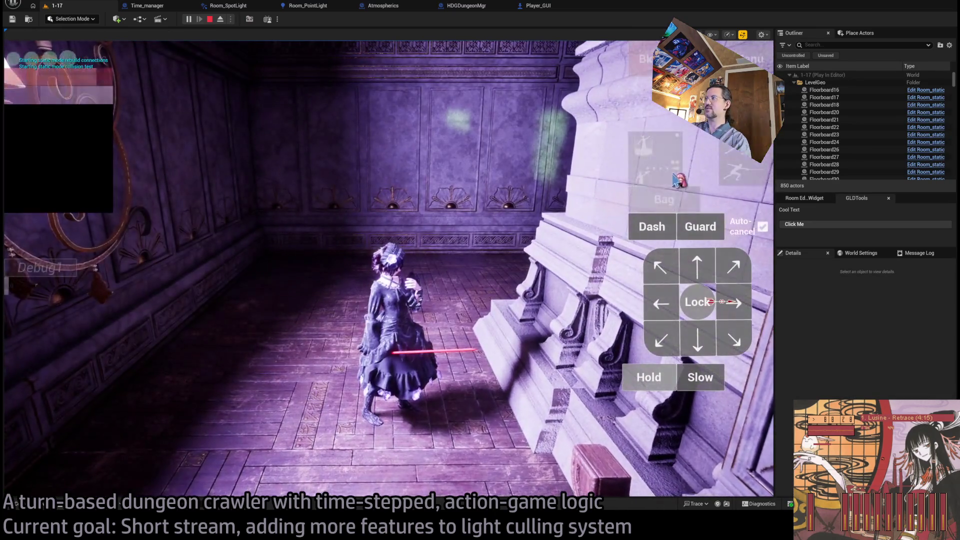
{"action": "left_click", "coordinate": [481, 243]}
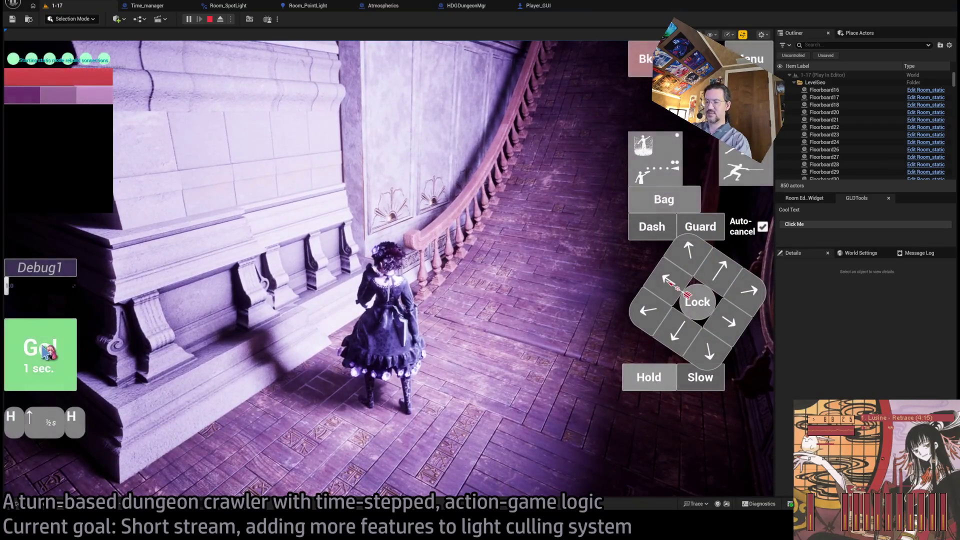
{"action": "left_click", "coordinate": [45, 353]}
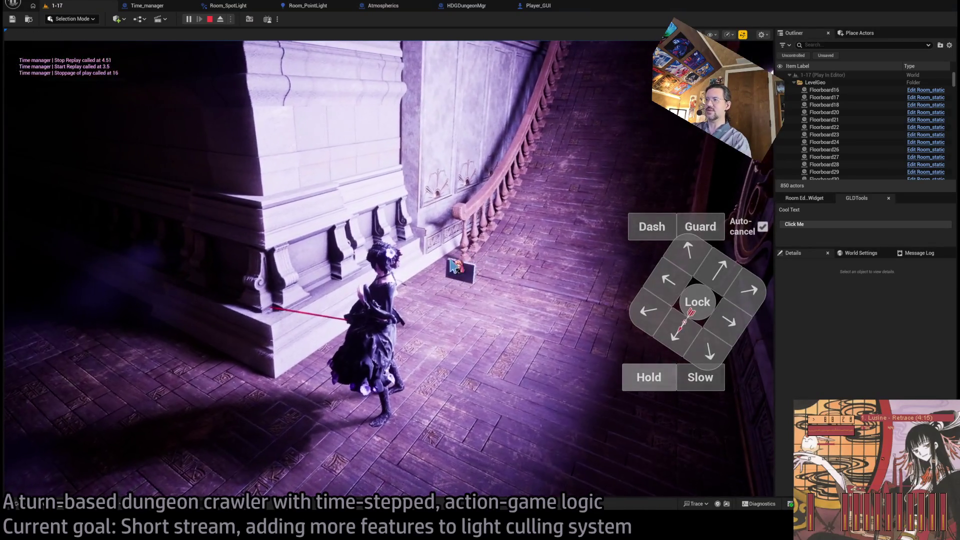
{"action": "left_click", "coordinate": [379, 269]}
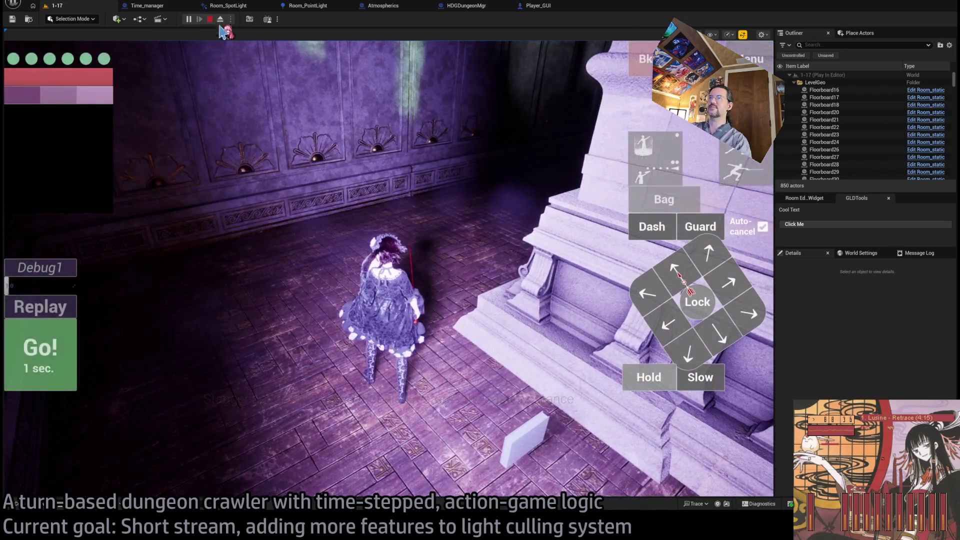
{"action": "left_click", "coordinate": [210, 19]}
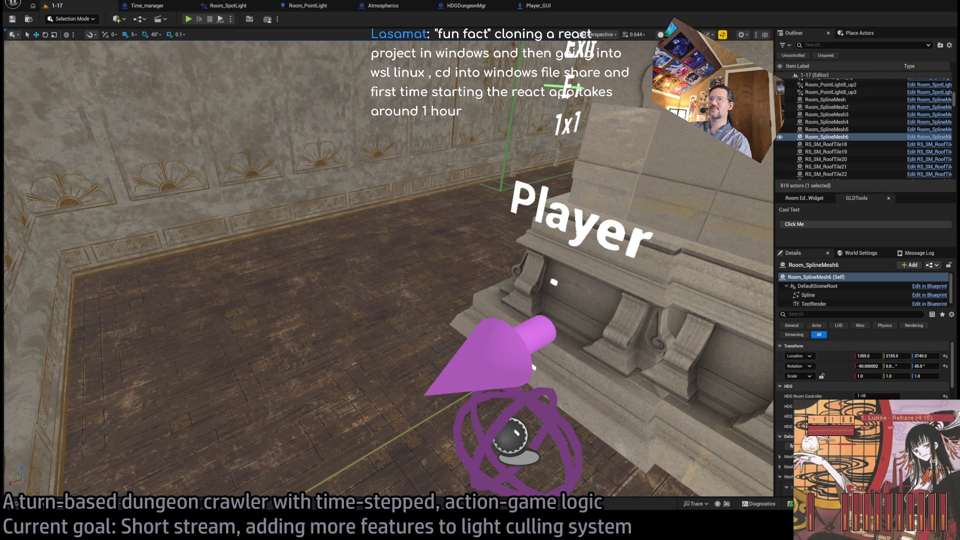
Step: Bring the MetaDusk doc back and review the Hip attachment points and spells items
{"action": "key", "text": "alt+Tab"}
{"action": "left_click", "coordinate": [597, 351]}
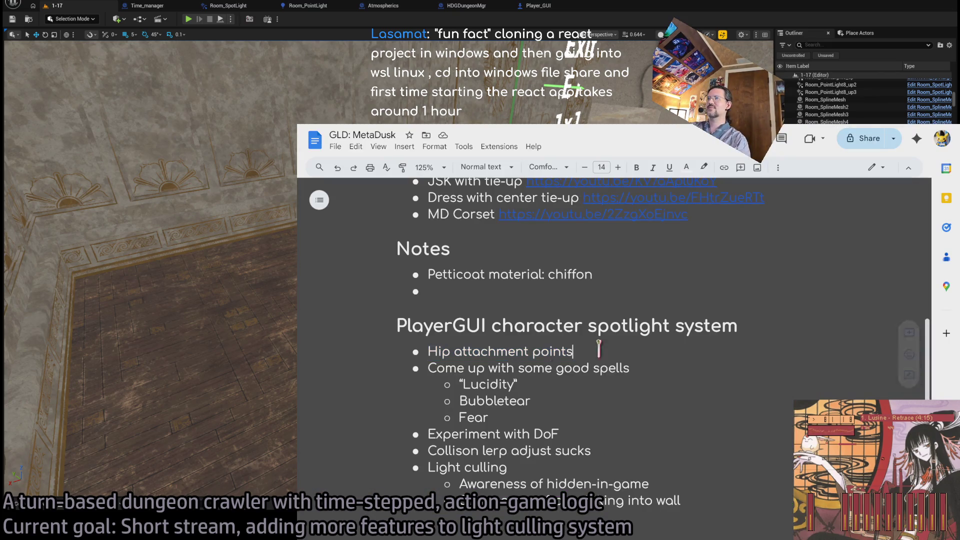
{"action": "left_click_drag", "start_coordinate": [430, 352], "coordinate": [573, 351]}
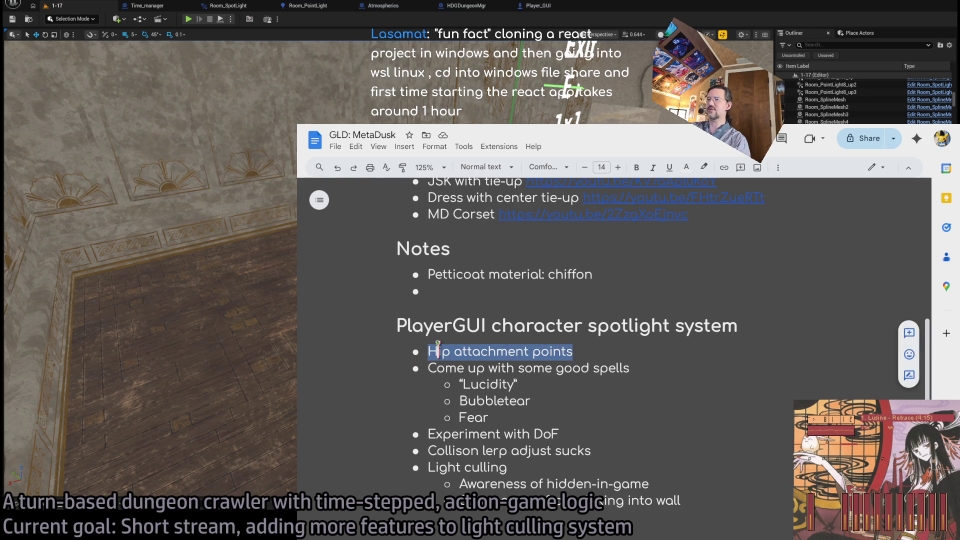
{"action": "left_click_drag", "start_coordinate": [429, 351], "coordinate": [561, 350]}
{"action": "left_click", "coordinate": [489, 368]}
{"action": "scroll", "coordinate": [426, 367], "scroll_direction": "down", "scroll_amount": 1}
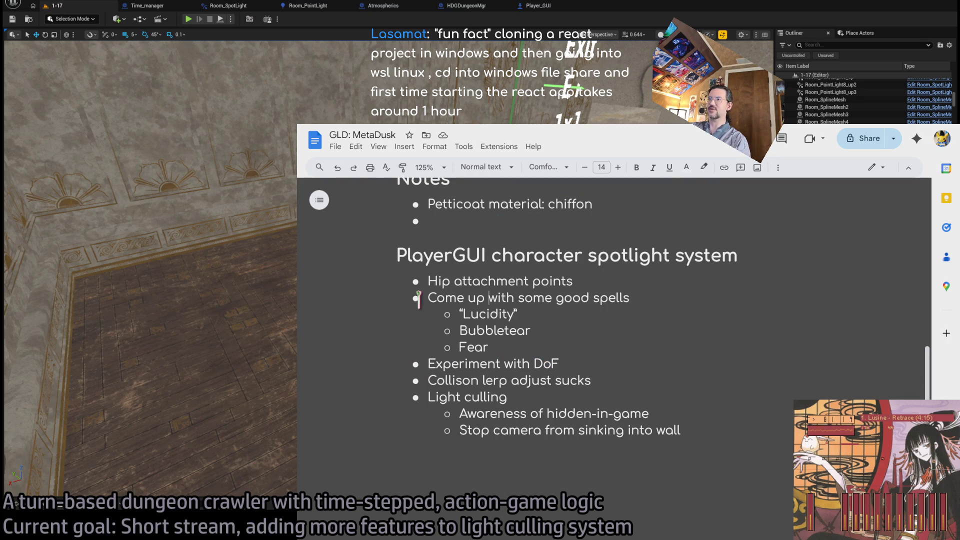
{"action": "mouse_move", "coordinate": [429, 298]}
{"action": "left_mouse_down"}
{"action": "mouse_move", "coordinate": [513, 298]}
{"action": "mouse_move", "coordinate": [459, 296]}
{"action": "mouse_move", "coordinate": [484, 298]}
{"action": "left_mouse_up"}
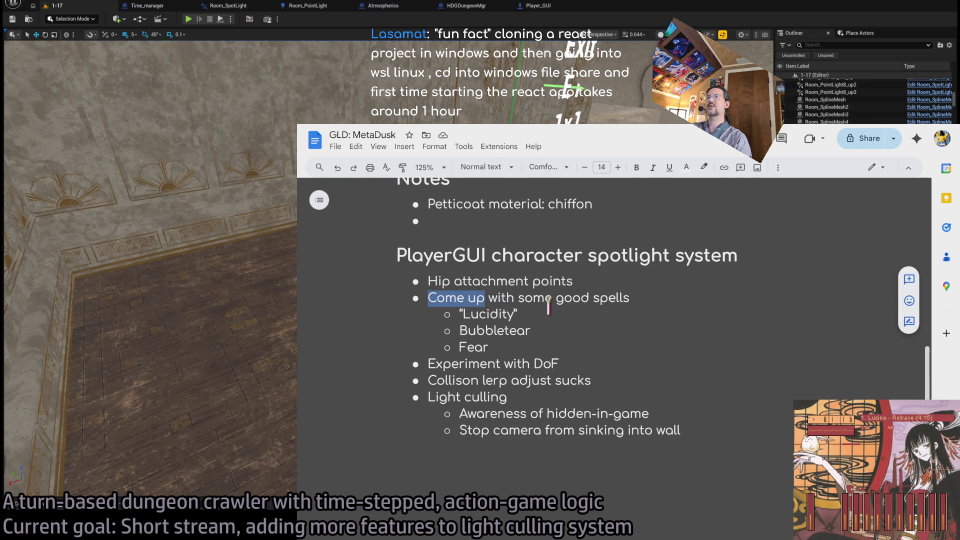
{"action": "left_click", "coordinate": [546, 300]}
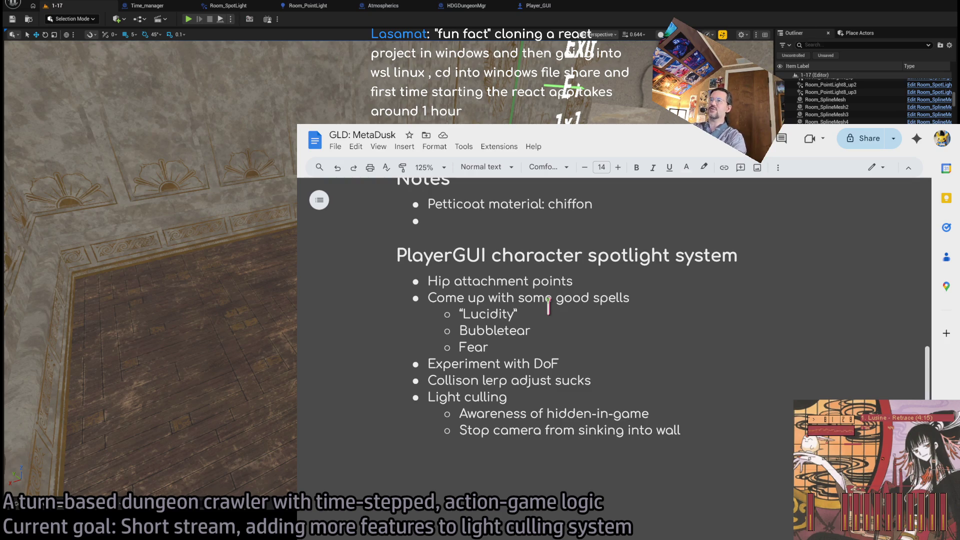
{"action": "mouse_move", "coordinate": [560, 349]}
{"action": "left_mouse_down"}
{"action": "mouse_move", "coordinate": [428, 299]}
{"action": "mouse_move", "coordinate": [421, 278]}
{"action": "left_mouse_up"}
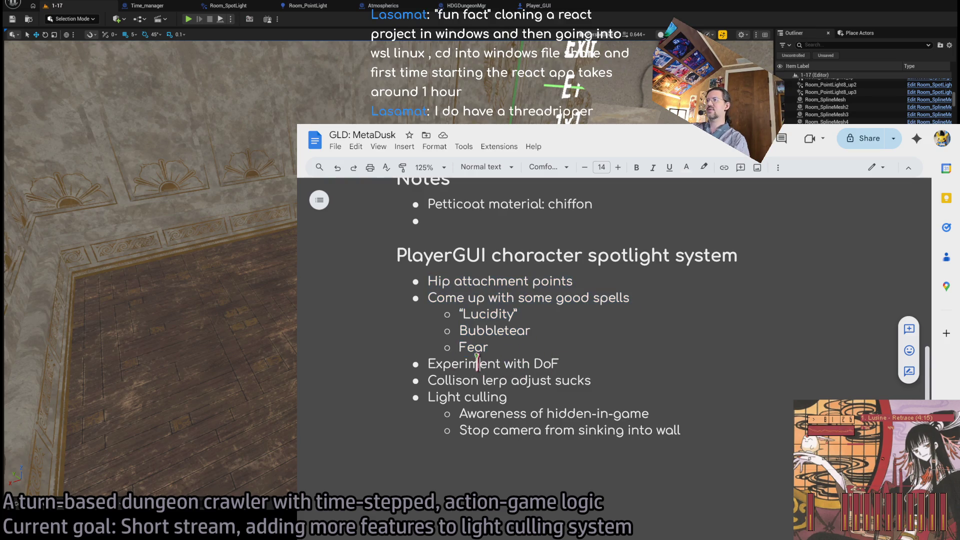
Step: Review the Experiment with DoF, Collison lerp and Light culling sub-items
{"action": "triple_click", "coordinate": [480, 363]}
{"action": "double_click", "coordinate": [549, 362]}
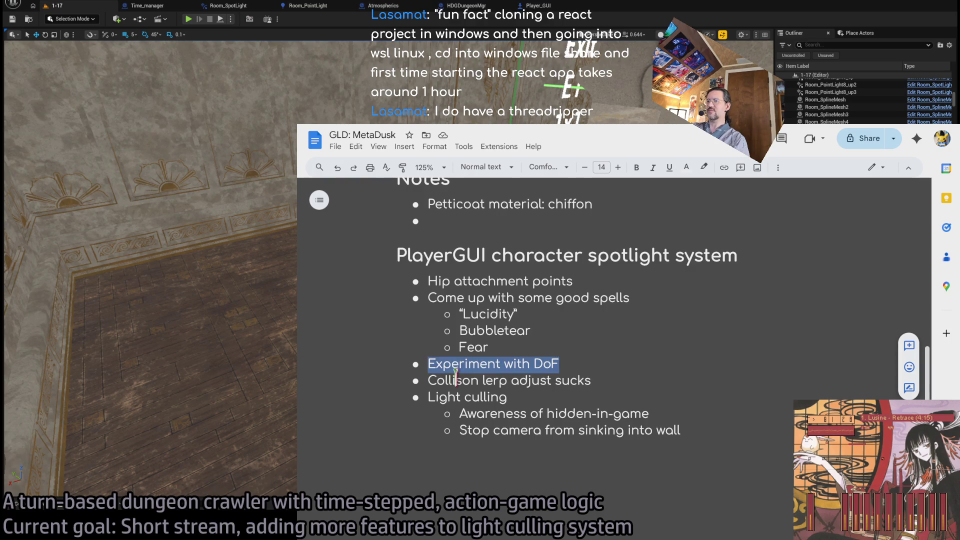
{"action": "triple_click", "coordinate": [449, 356]}
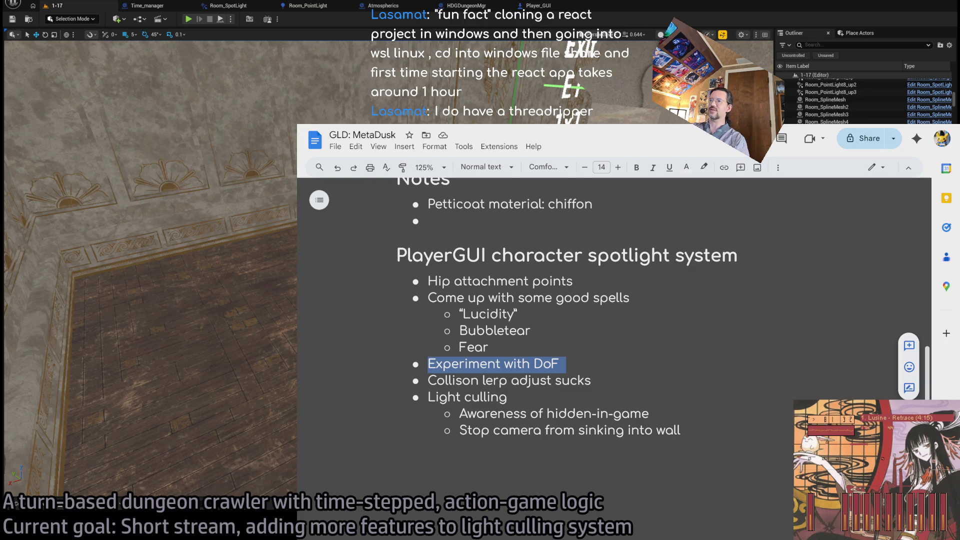
{"action": "triple_click", "coordinate": [470, 380]}
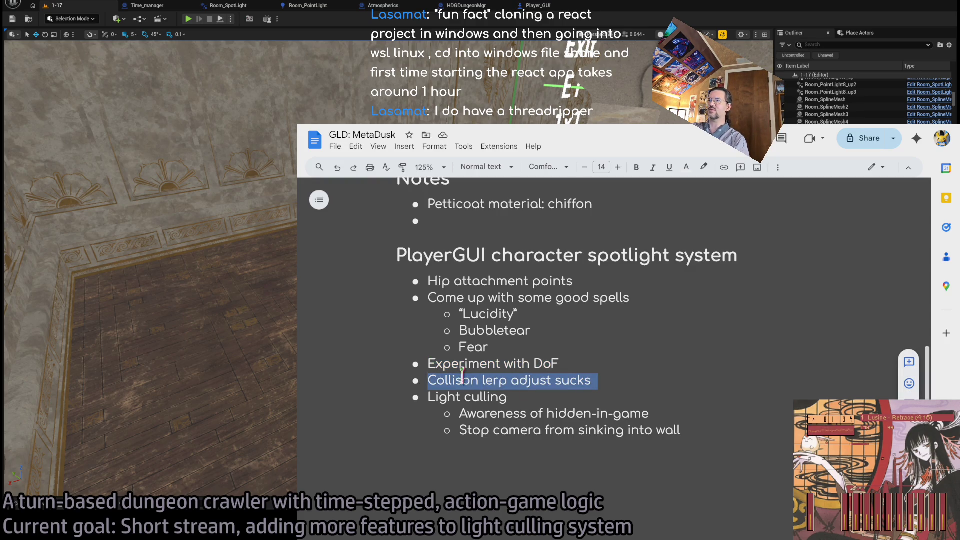
{"action": "left_click_drag", "start_coordinate": [515, 381], "coordinate": [462, 368]}
{"action": "left_click", "coordinate": [448, 398]}
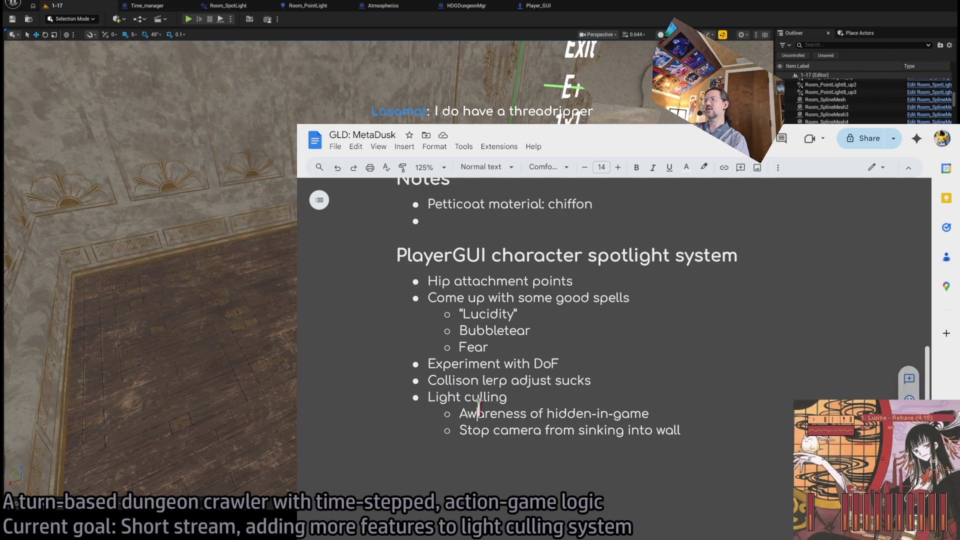
{"action": "double_click", "coordinate": [510, 413]}
{"action": "mouse_move", "coordinate": [510, 413]}
{"action": "left_mouse_down"}
{"action": "mouse_move", "coordinate": [680, 429]}
{"action": "mouse_move", "coordinate": [656, 416]}
{"action": "left_mouse_up"}
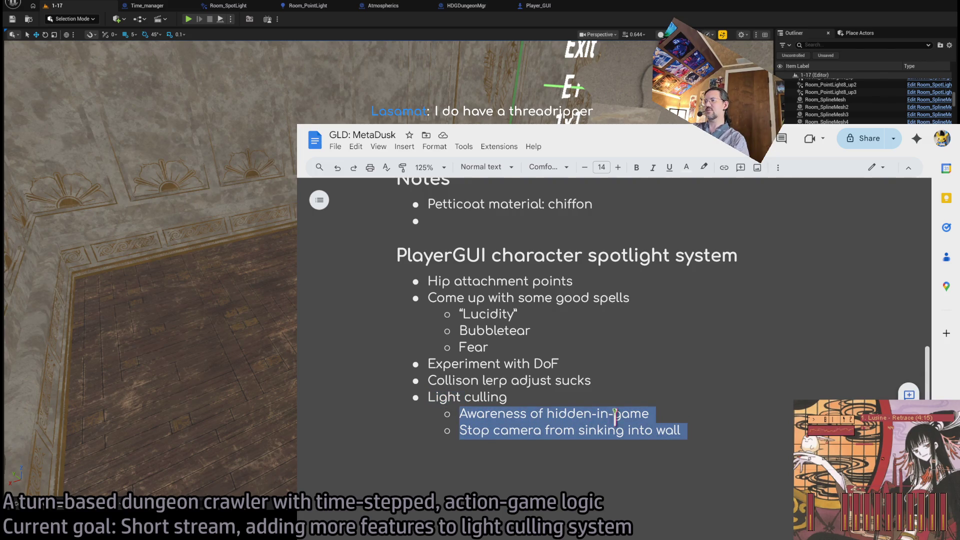
{"action": "left_click", "coordinate": [622, 414]}
Step: Delete the 'Awareness of hidden-in-game' sub-bullet and look over the remaining items
{"action": "triple_click", "coordinate": [524, 414]}
{"action": "key", "text": "BackSpace"}
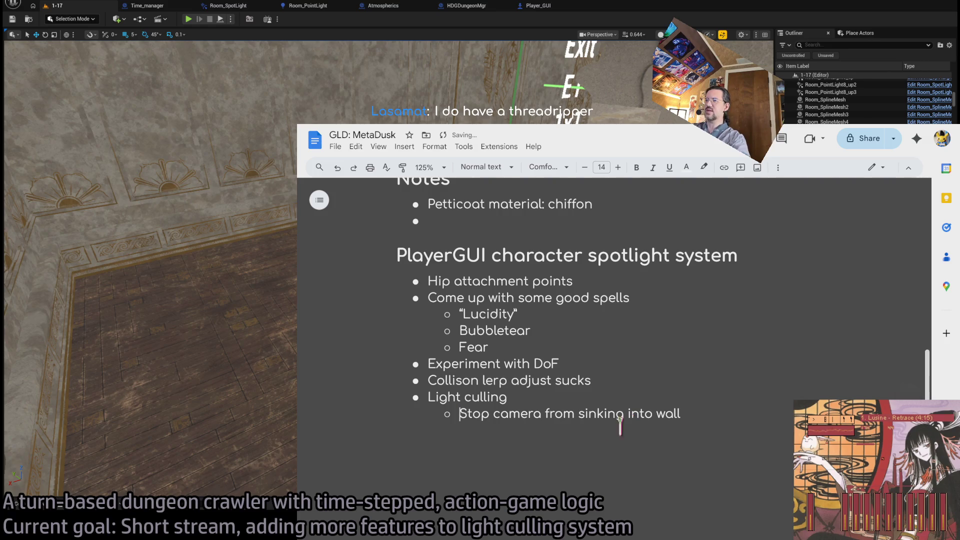
{"action": "triple_click", "coordinate": [480, 414]}
{"action": "left_click", "coordinate": [633, 415]}
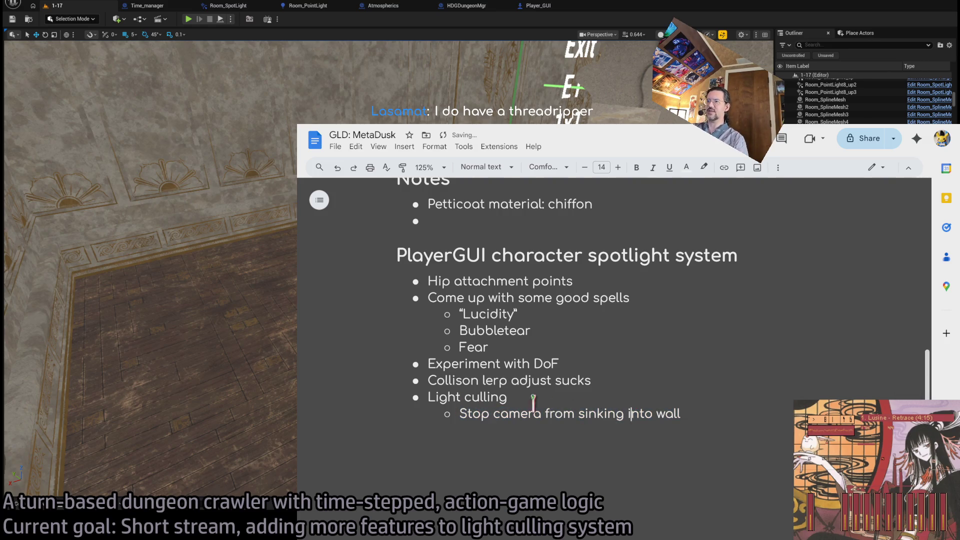
{"action": "mouse_move", "coordinate": [706, 423]}
{"action": "left_mouse_down"}
{"action": "mouse_move", "coordinate": [428, 397]}
{"action": "mouse_move", "coordinate": [428, 364]}
{"action": "left_mouse_up"}
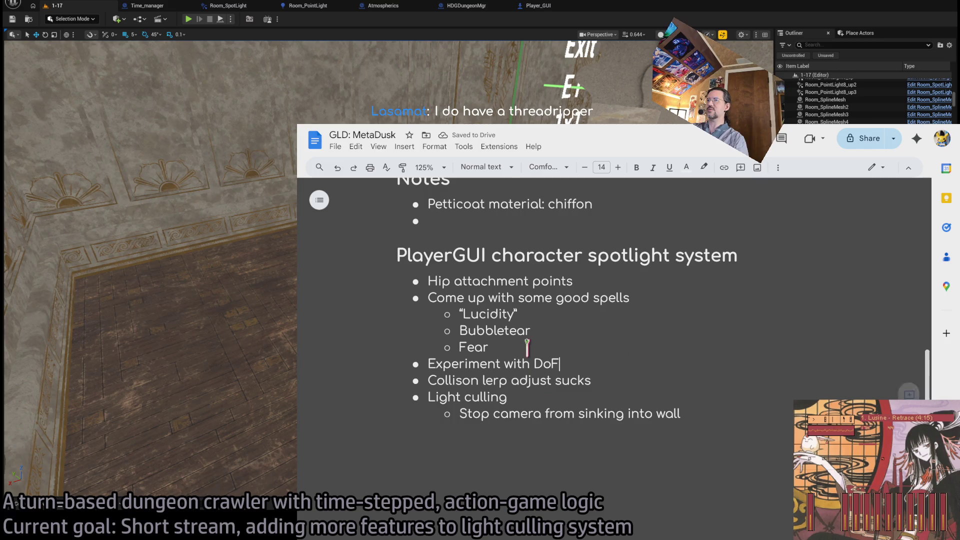
{"action": "mouse_move", "coordinate": [489, 347]}
{"action": "left_mouse_down"}
{"action": "mouse_move", "coordinate": [397, 298]}
{"action": "mouse_move", "coordinate": [388, 281]}
{"action": "left_mouse_up"}
{"action": "left_click", "coordinate": [590, 345]}
Step: Rename the 'PlayerGUI character spotlight' heading to 'To-Do'
{"action": "scroll", "coordinate": [575, 350], "scroll_direction": "up", "scroll_amount": 1}
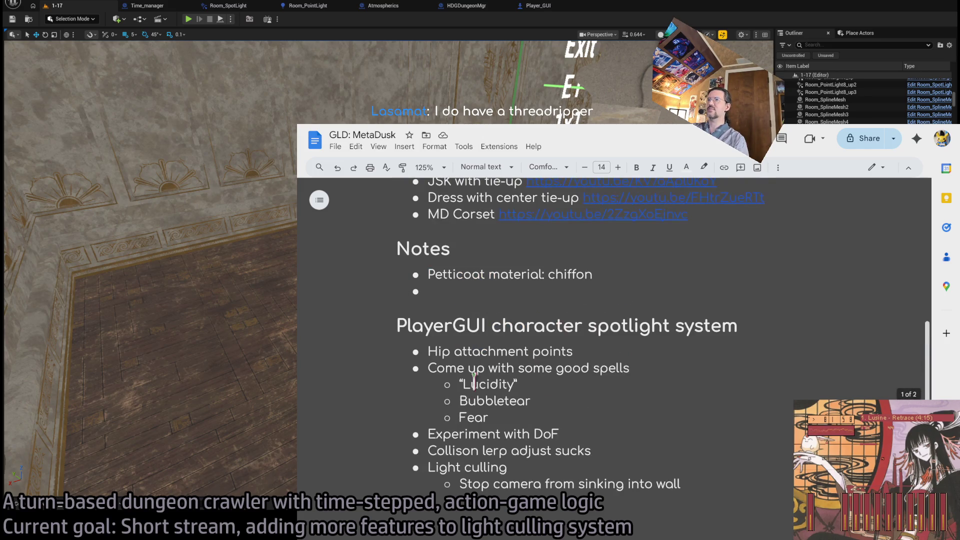
{"action": "double_click", "coordinate": [457, 326]}
{"action": "left_click_drag", "start_coordinate": [458, 327], "coordinate": [674, 326]}
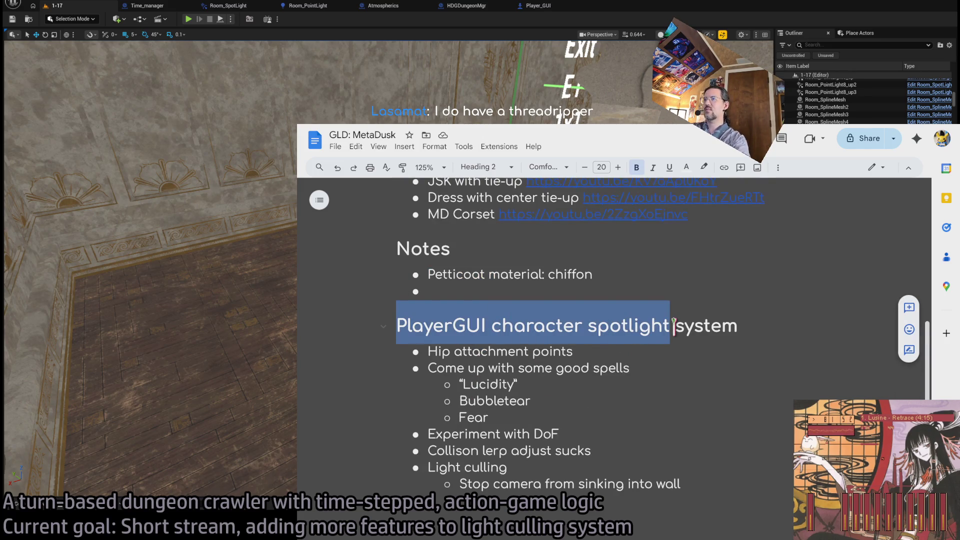
{"action": "type", "text": "To-Do"}
{"action": "key", "text": "Delete"}
{"action": "key", "text": "Delete"}
{"action": "key", "text": "Delete"}
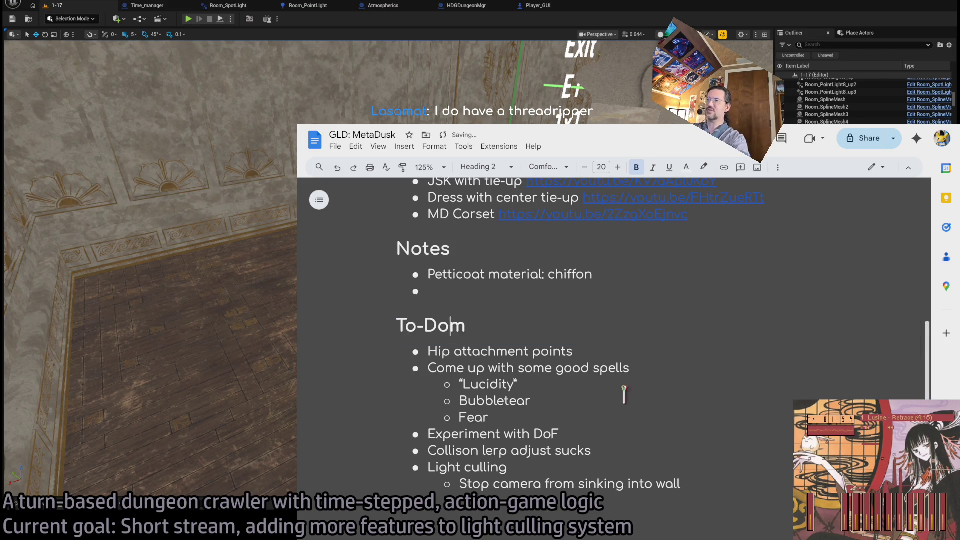
{"action": "key", "text": "Delete"}
Step: Start a new top-level bullet after the last list item
{"action": "left_click", "coordinate": [720, 482]}
{"action": "key", "text": "Return"}
{"action": "key", "text": "shift+Tab"}
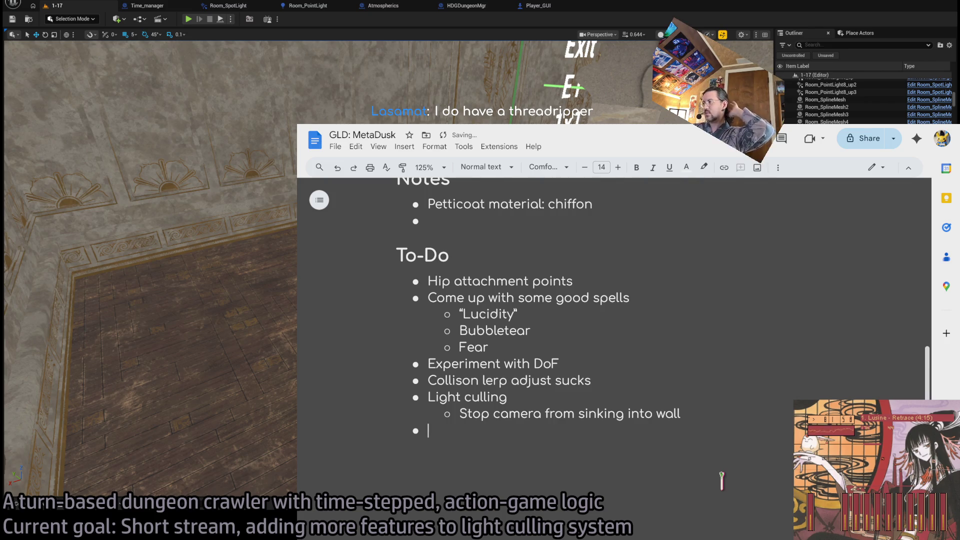
Step: Add a 'Character' bullet to the To-Do list
{"action": "scroll", "coordinate": [720, 480], "scroll_direction": "down", "scroll_amount": 1}
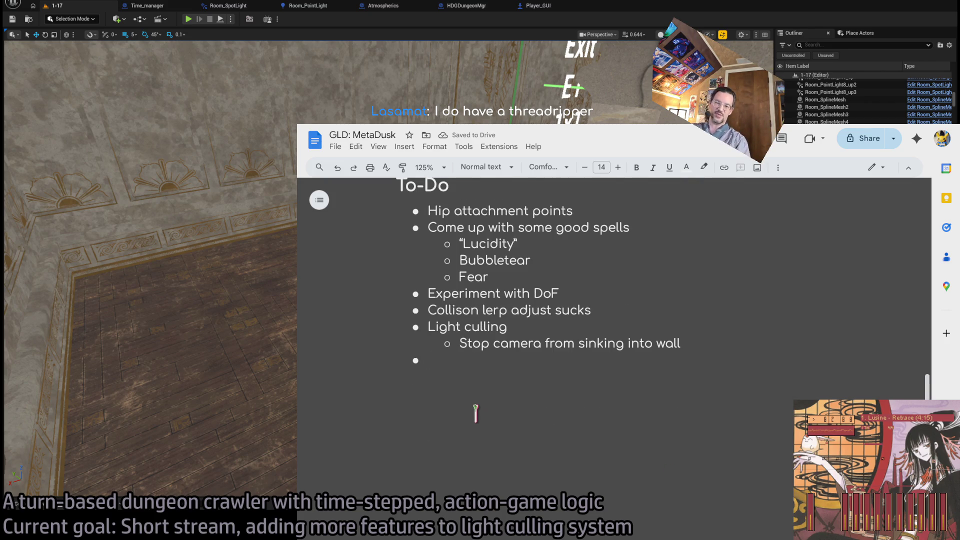
{"action": "type", "text": "Character"}
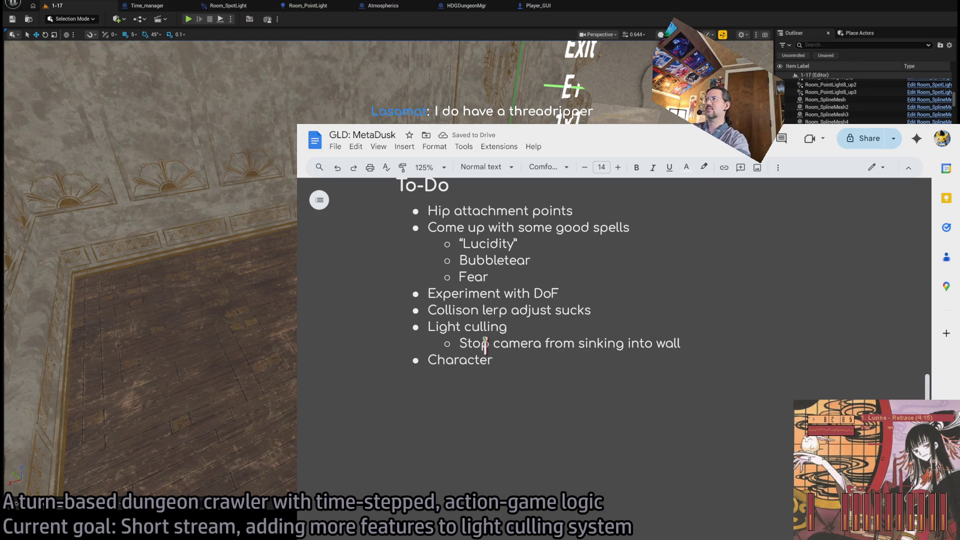
{"action": "double_click", "coordinate": [464, 360]}
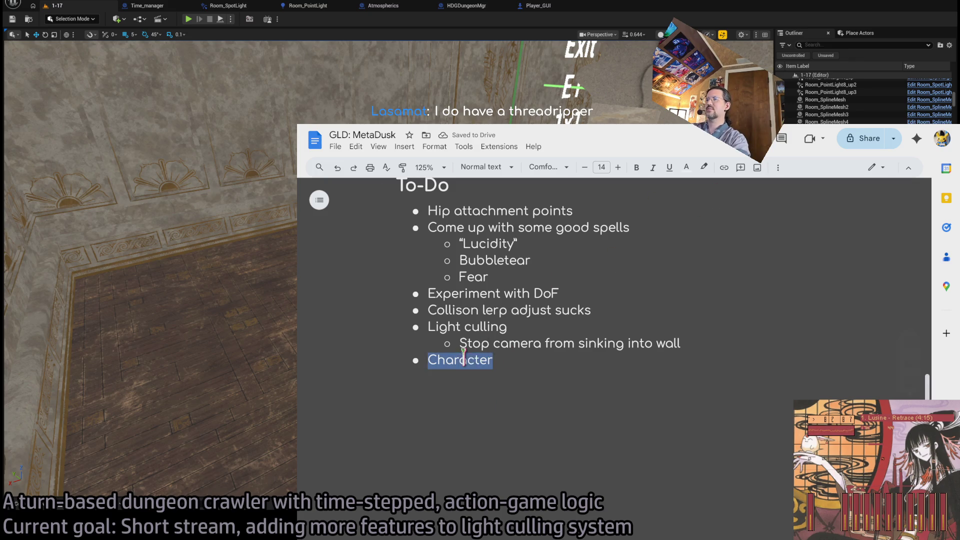
{"action": "left_click", "coordinate": [635, 364]}
{"action": "key", "text": "Return"}
Step: Add indented sub-items 'Shoes' and 'Walk/run cycles' under Character
{"action": "left_click", "coordinate": [779, 169]}
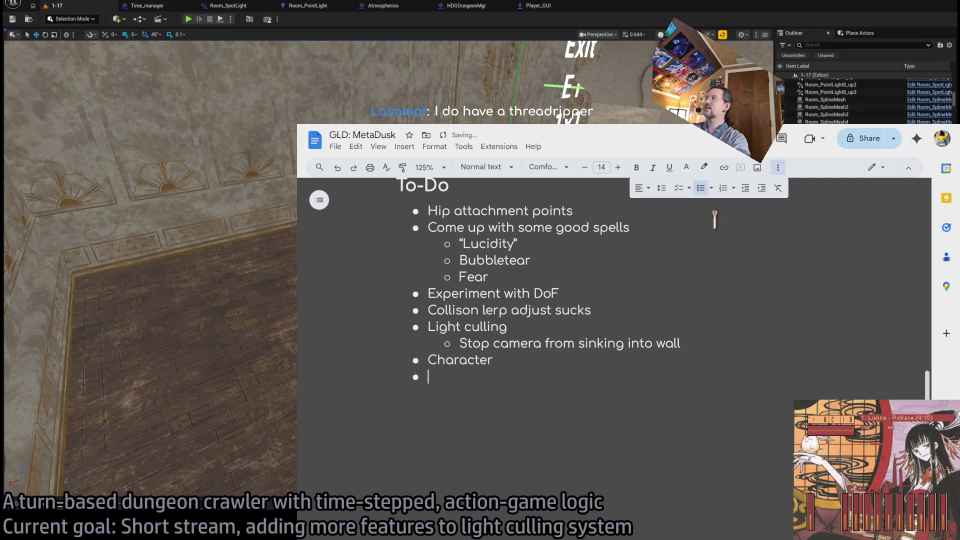
{"action": "left_click", "coordinate": [761, 188]}
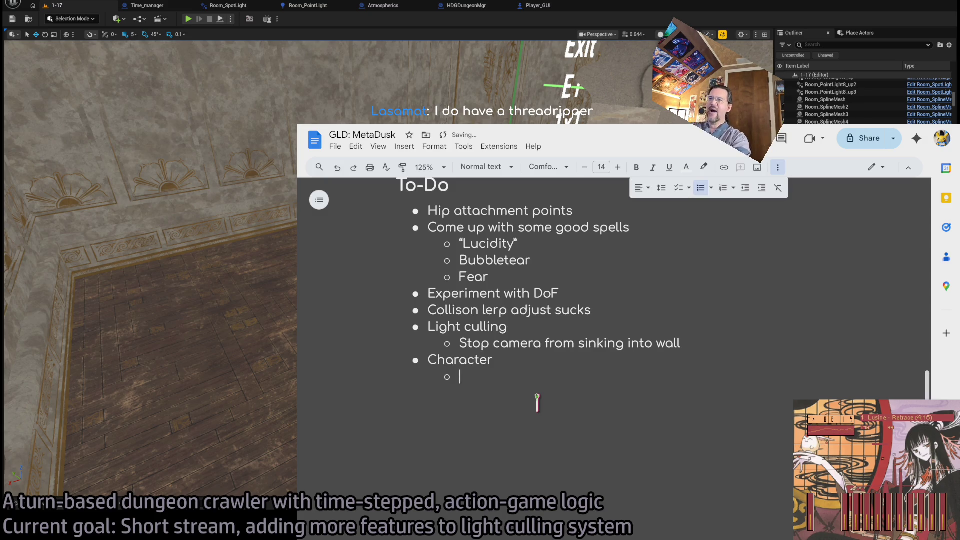
{"action": "type", "text": "Shoes"}
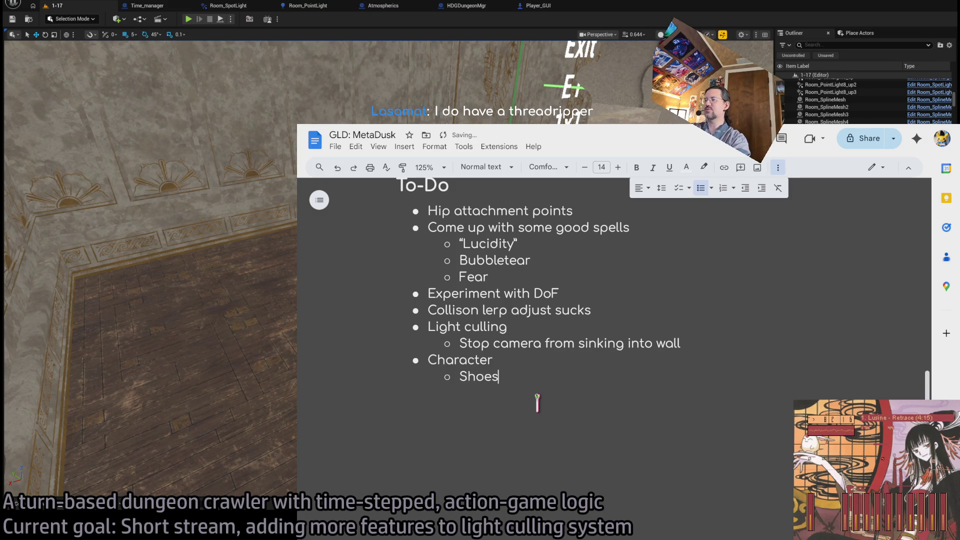
{"action": "key", "text": "Return"}
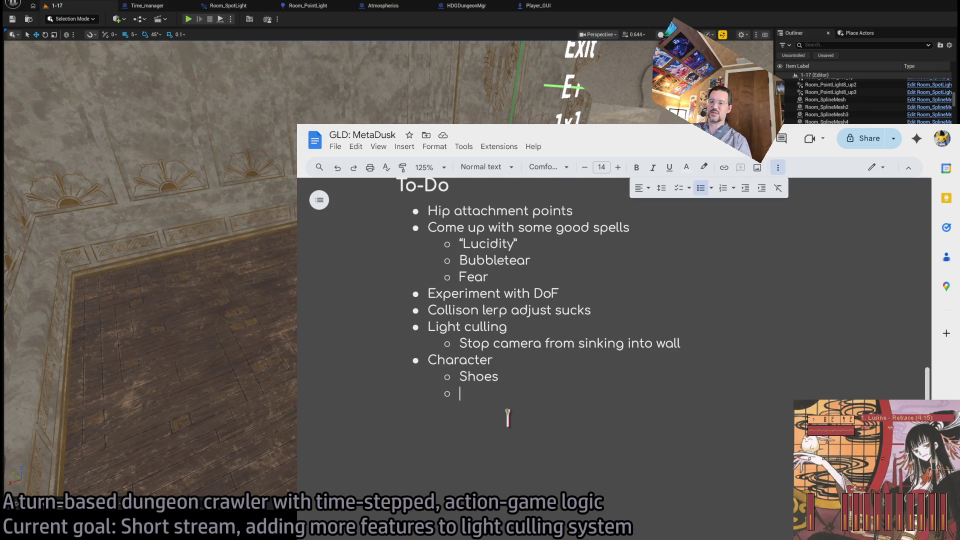
{"action": "type", "text": "Walk/run cycles"}
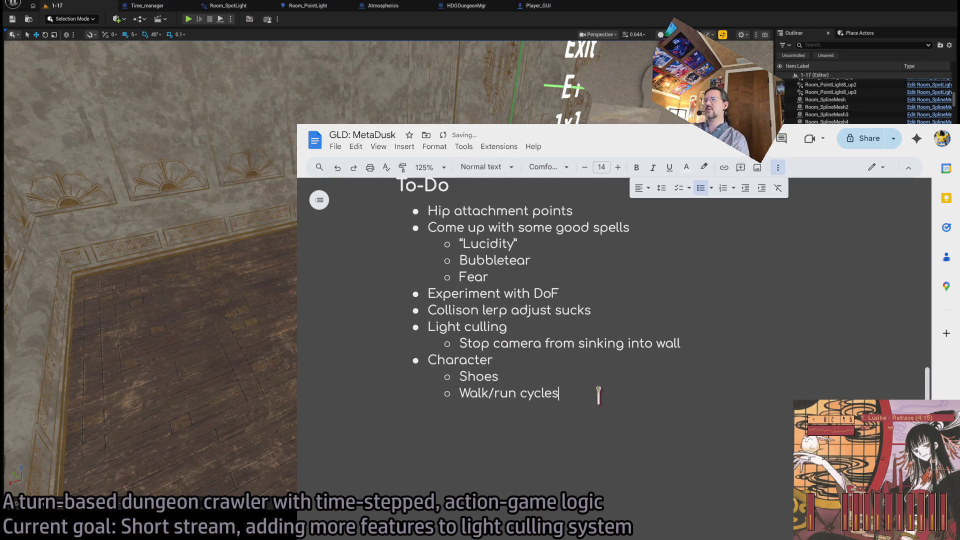
Step: Select and deselect the Walk/run cycles line, leaving the caret after 'cycles'
{"action": "left_click_drag", "start_coordinate": [598, 392], "coordinate": [462, 395]}
{"action": "left_click", "coordinate": [497, 424]}
{"action": "left_click_drag", "start_coordinate": [497, 424], "coordinate": [336, 398]}
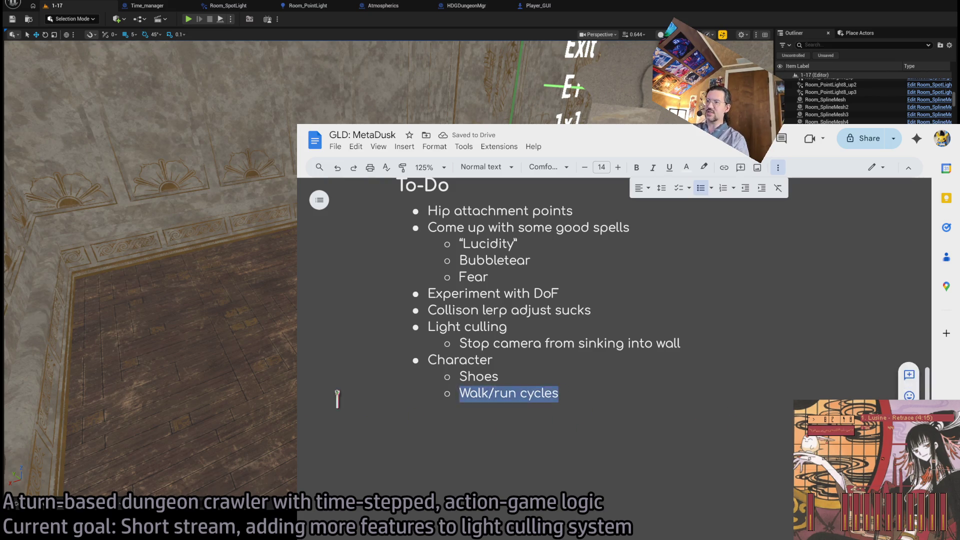
{"action": "left_click", "coordinate": [487, 427]}
{"action": "left_click_drag", "start_coordinate": [741, 424], "coordinate": [446, 439]}
{"action": "left_click", "coordinate": [575, 426]}
{"action": "left_click_drag", "start_coordinate": [575, 426], "coordinate": [412, 439]}
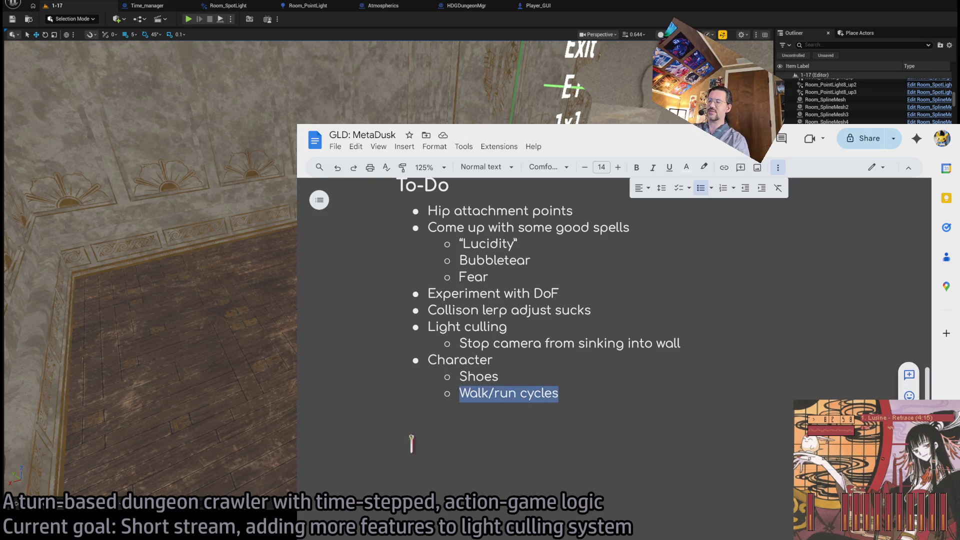
{"action": "left_click", "coordinate": [746, 431]}
{"action": "left_click", "coordinate": [637, 418]}
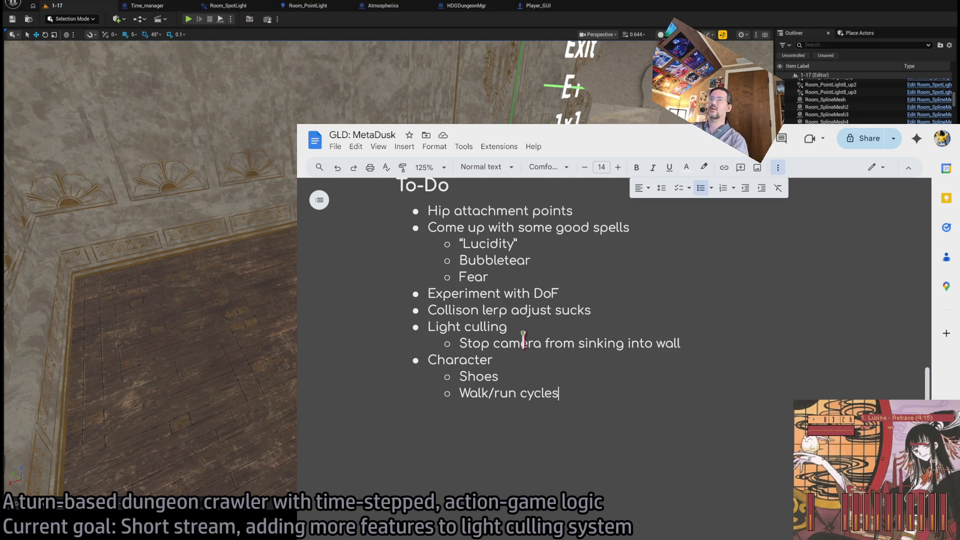
Step: Leave the Walk/run cycles line and bring up the GLD RPG systems task list
{"action": "left_click", "coordinate": [577, 398]}
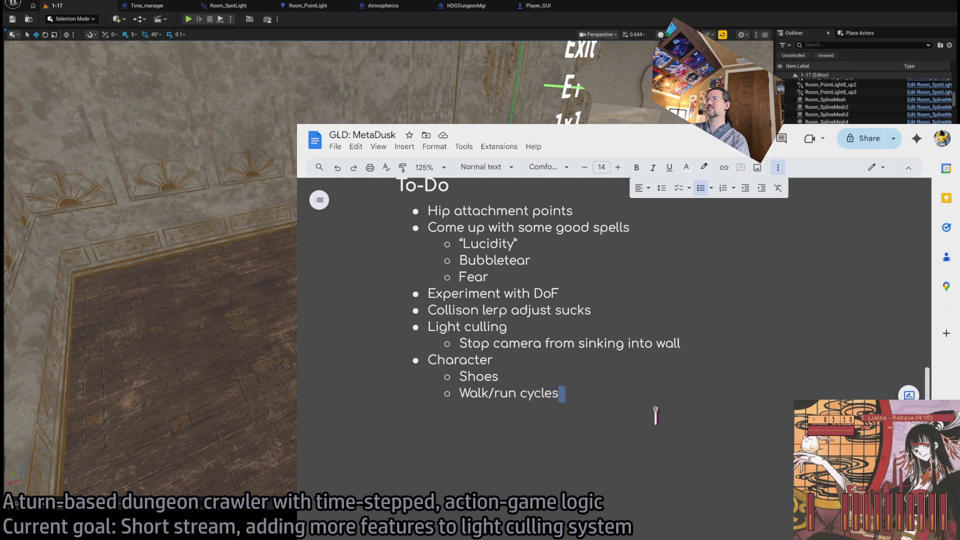
{"action": "mouse_move", "coordinate": [540, 414]}
{"action": "left_mouse_down"}
{"action": "mouse_move", "coordinate": [414, 416]}
{"action": "mouse_move", "coordinate": [606, 420]}
{"action": "left_mouse_up"}
{"action": "key", "text": "ctrl+Tab"}
Step: Read the Replay system and NavBlockers ISSUE paragraphs and the Actions GUI BUG entry
{"action": "scroll", "coordinate": [680, 360], "scroll_direction": "down", "scroll_amount": 10}
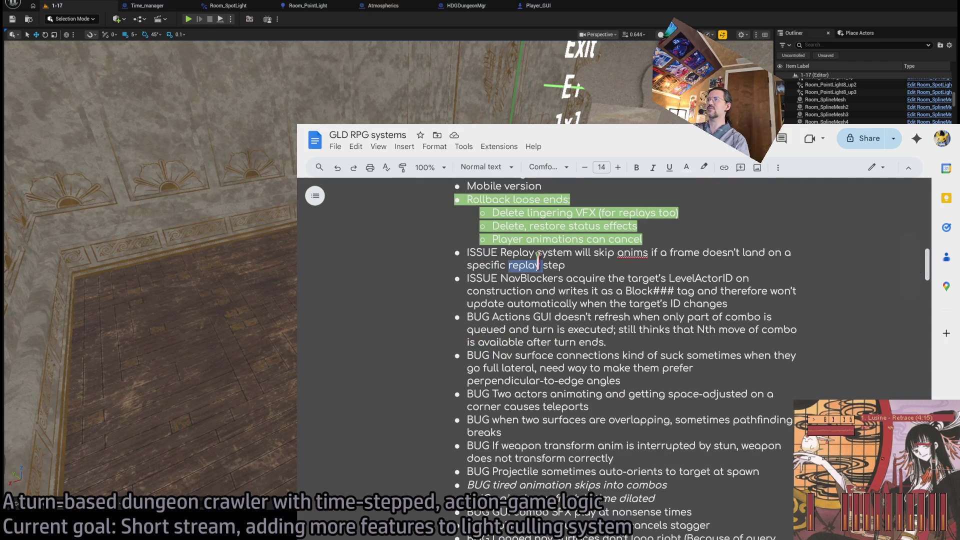
{"action": "triple_click", "coordinate": [539, 262]}
{"action": "triple_click", "coordinate": [550, 275]}
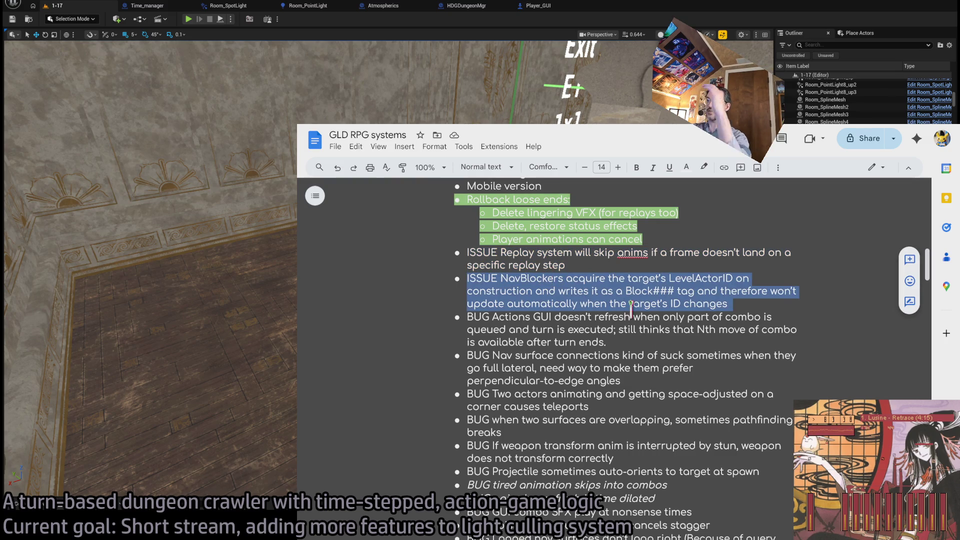
{"action": "triple_click", "coordinate": [565, 284]}
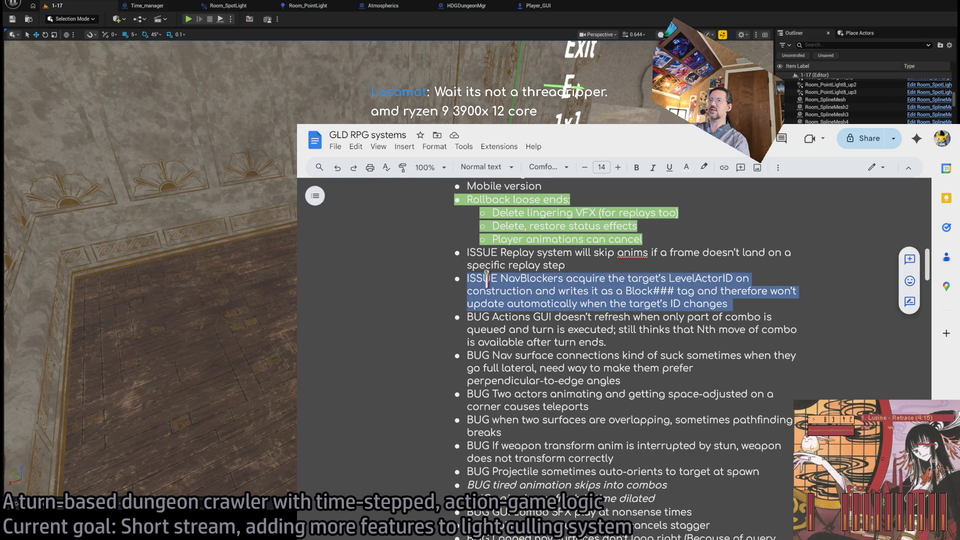
{"action": "triple_click", "coordinate": [572, 330]}
{"action": "mouse_move", "coordinate": [467, 316]}
{"action": "left_mouse_down"}
{"action": "mouse_move", "coordinate": [695, 330]}
{"action": "mouse_move", "coordinate": [605, 342]}
{"action": "left_mouse_up"}
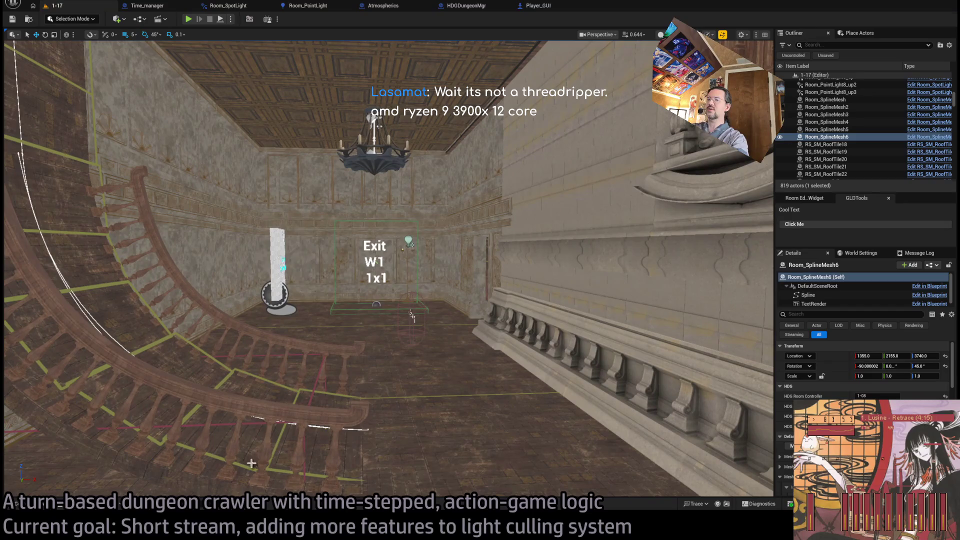
Step: Add a new 'Prototype room' item after 'Walk/run cycles' in the MetaDusk To-Do list
{"action": "key", "text": "alt+Tab"}
{"action": "left_click", "coordinate": [611, 421]}
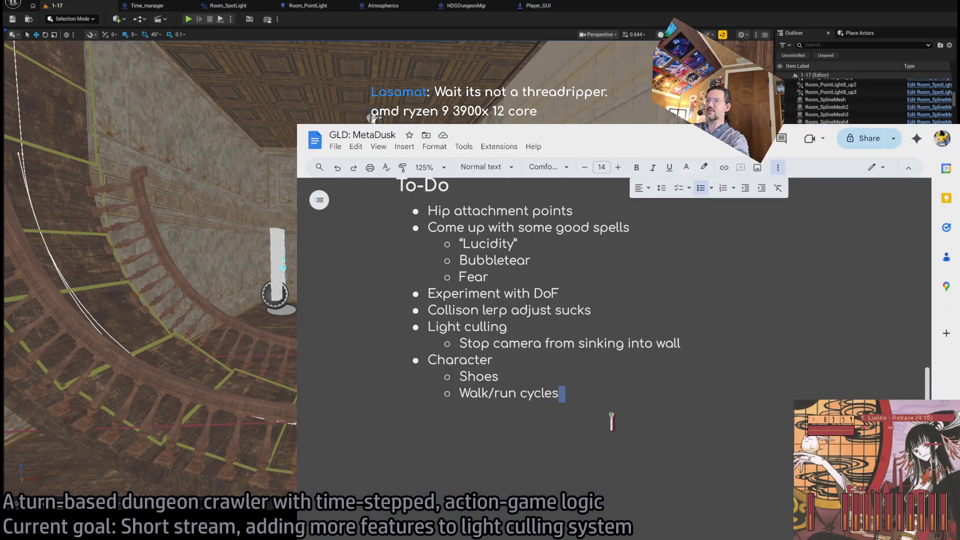
{"action": "key", "text": "Return"}
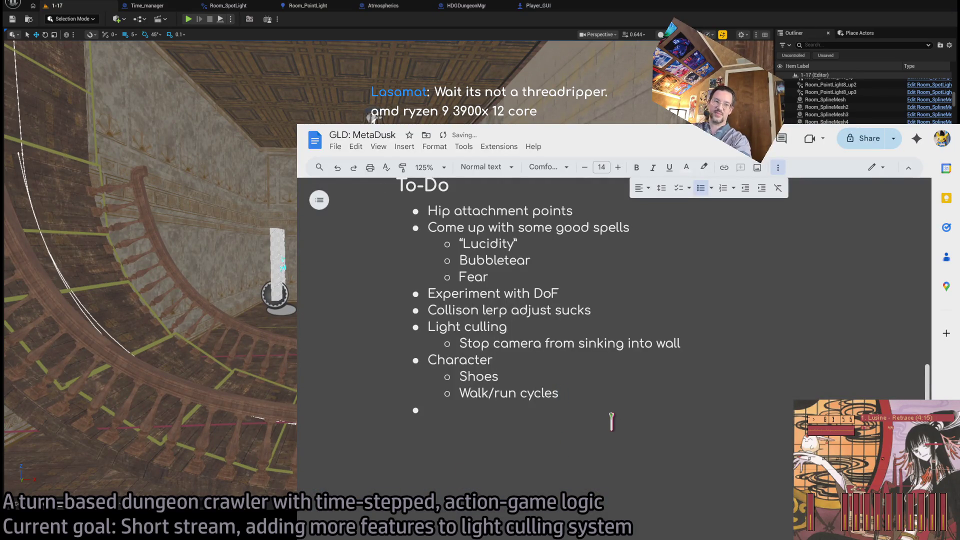
{"action": "type", "text": "Prototype level"}
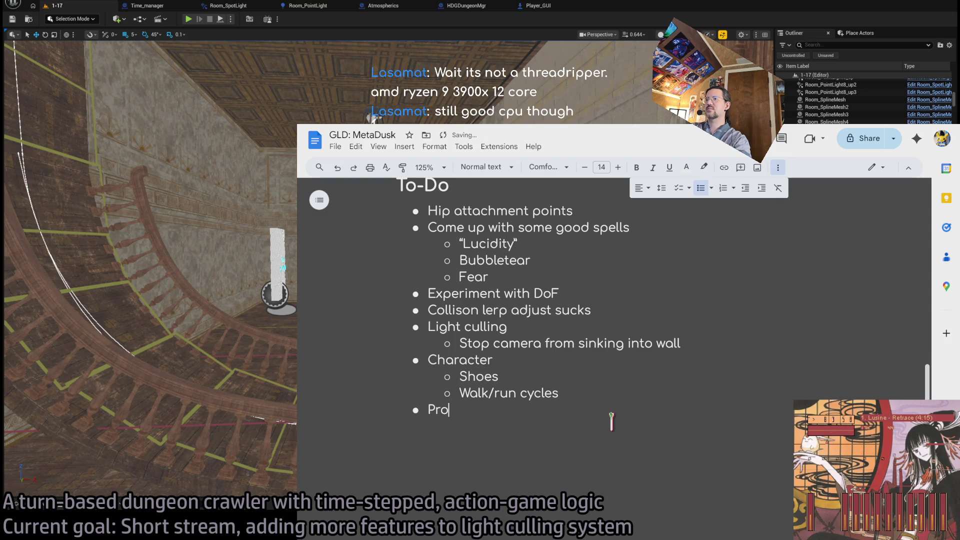
{"action": "key", "text": "BackSpace"}
{"action": "key", "text": "BackSpace"}
{"action": "key", "text": "BackSpace"}
{"action": "key", "text": "BackSpace"}
{"action": "key", "text": "BackSpace"}
{"action": "type", "text": "room"}
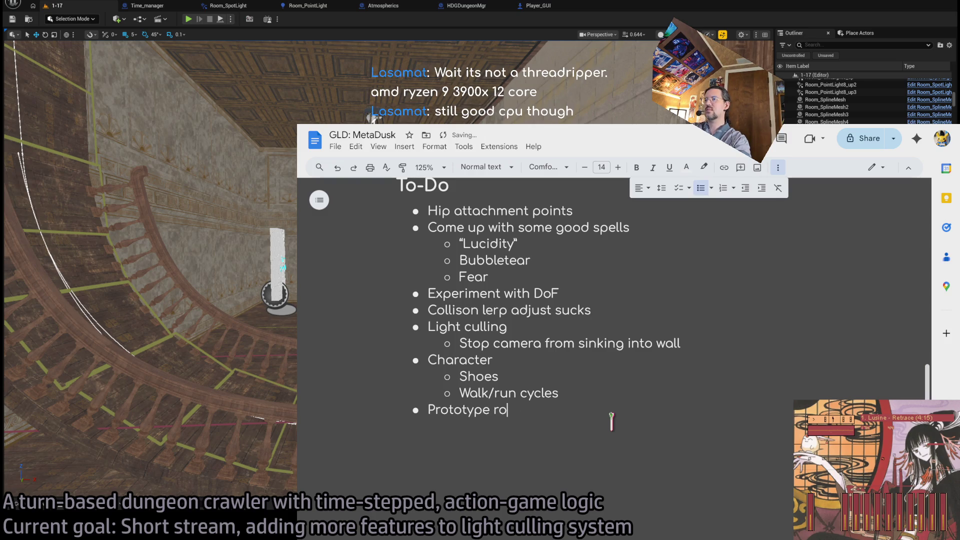
Step: Add an indented 'Destructible objects' sub-item under Prototype room
{"action": "key", "text": "Return"}
{"action": "left_click", "coordinate": [761, 190]}
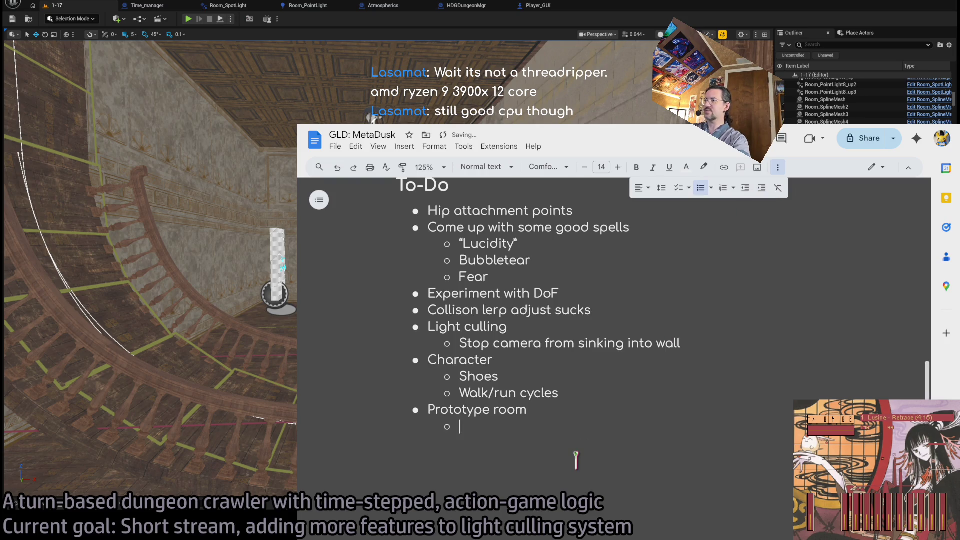
{"action": "type", "text": "D"}
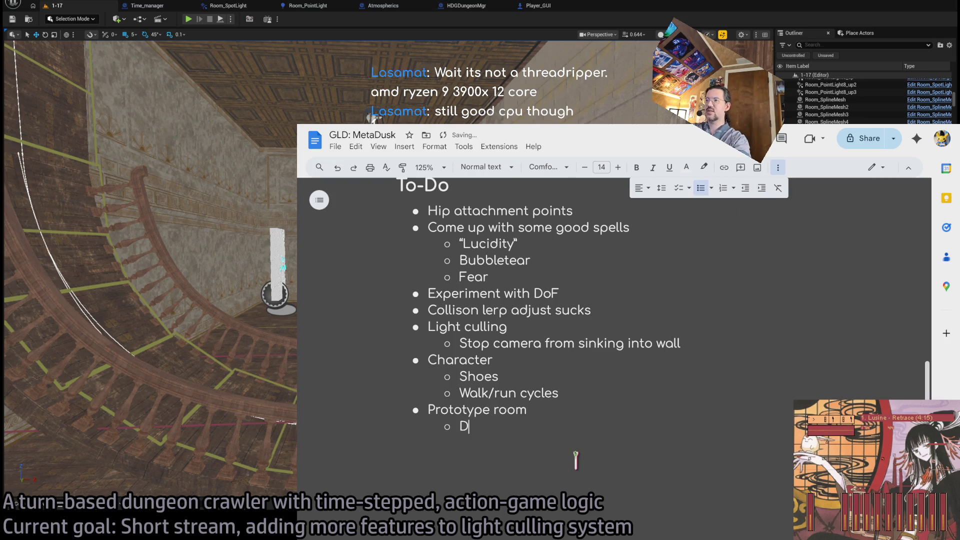
{"action": "type", "text": "estructible objects"}
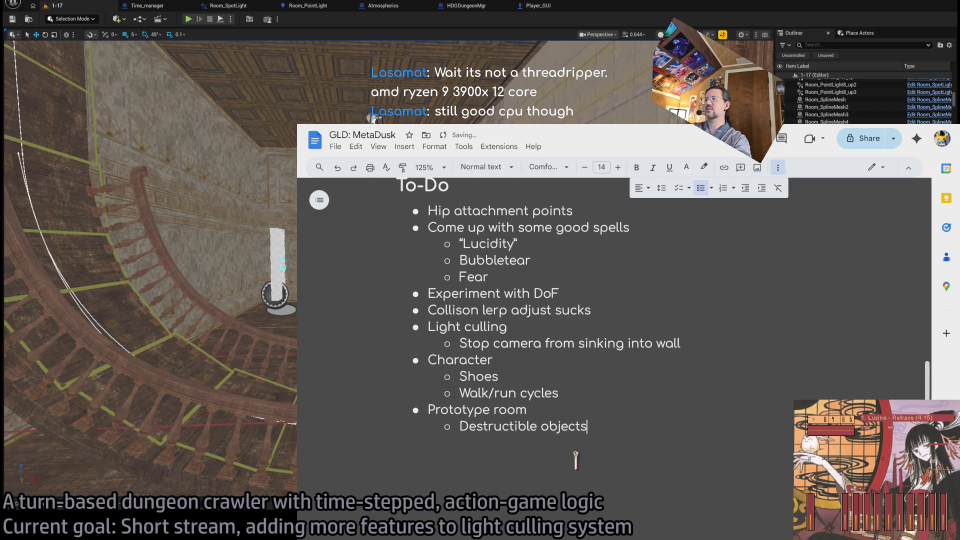
{"action": "left_click_drag", "start_coordinate": [613, 427], "coordinate": [370, 421]}
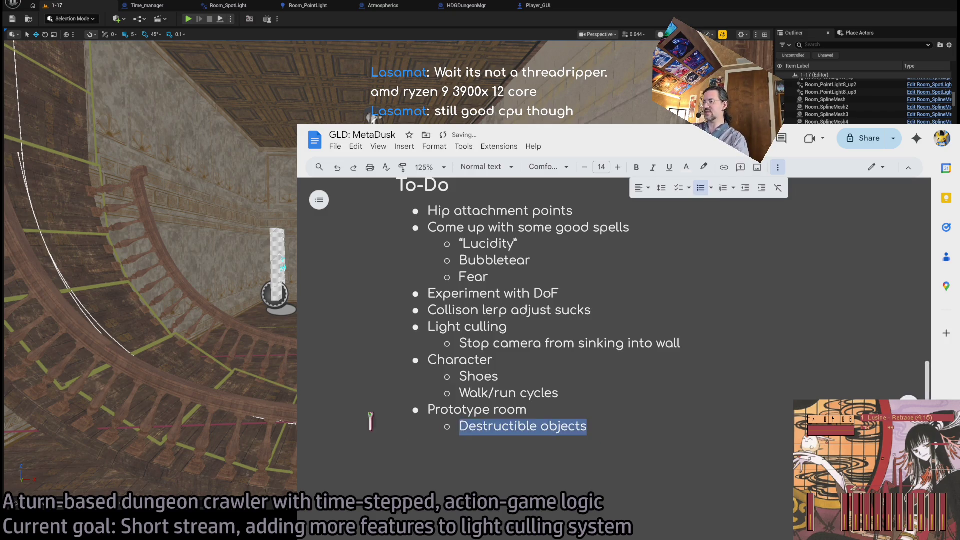
{"action": "mouse_move", "coordinate": [644, 441]}
{"action": "left_mouse_down"}
{"action": "mouse_move", "coordinate": [401, 444]}
{"action": "mouse_move", "coordinate": [641, 450]}
{"action": "mouse_move", "coordinate": [375, 444]}
{"action": "mouse_move", "coordinate": [681, 448]}
{"action": "left_mouse_up"}
Step: Return to the Unreal level 1-17 viewport showing the room with the Exit W1 marker
{"action": "key", "text": "alt+Tab"}
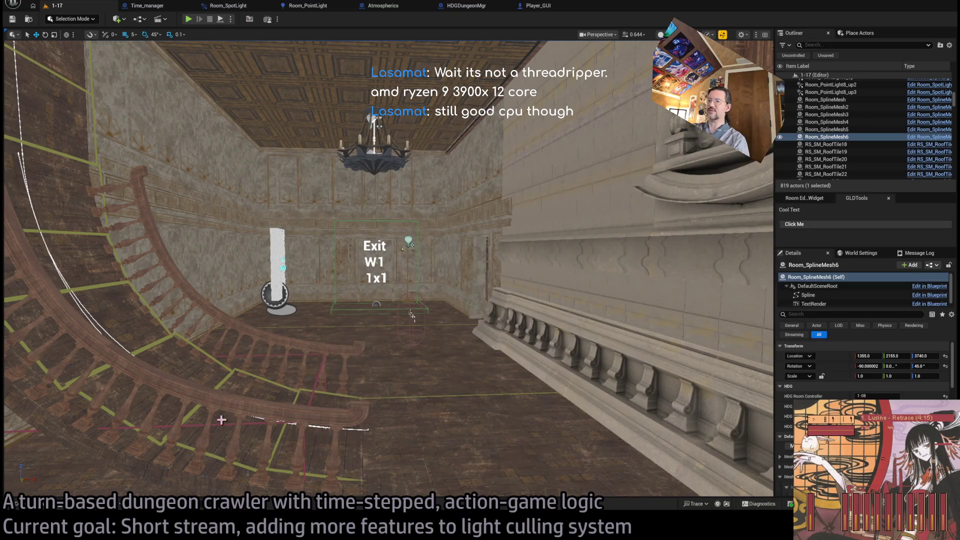